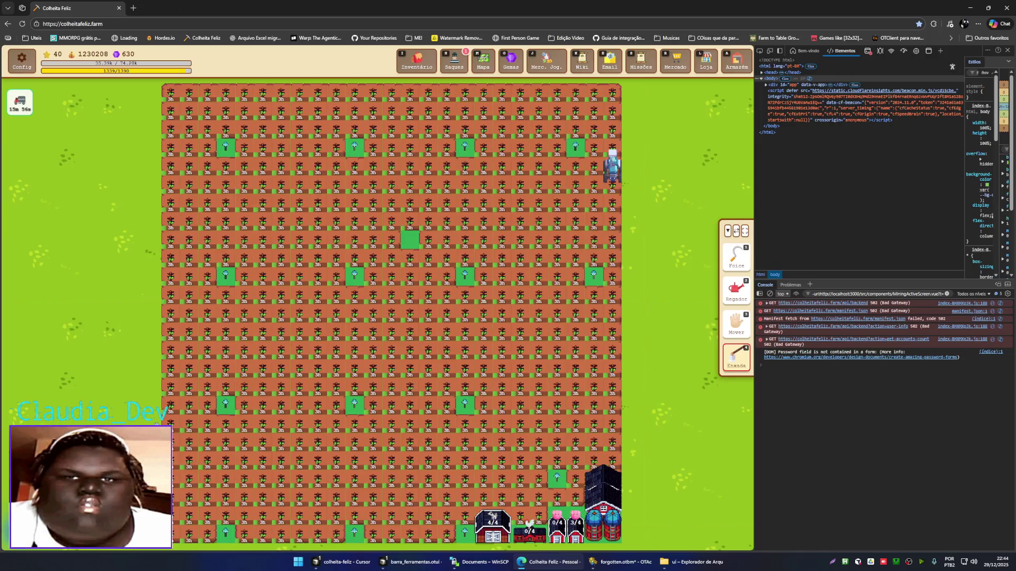
# - Open the browser's developer console and clear its error messages with 'Limpar console'
pyautogui.click(867, 51)
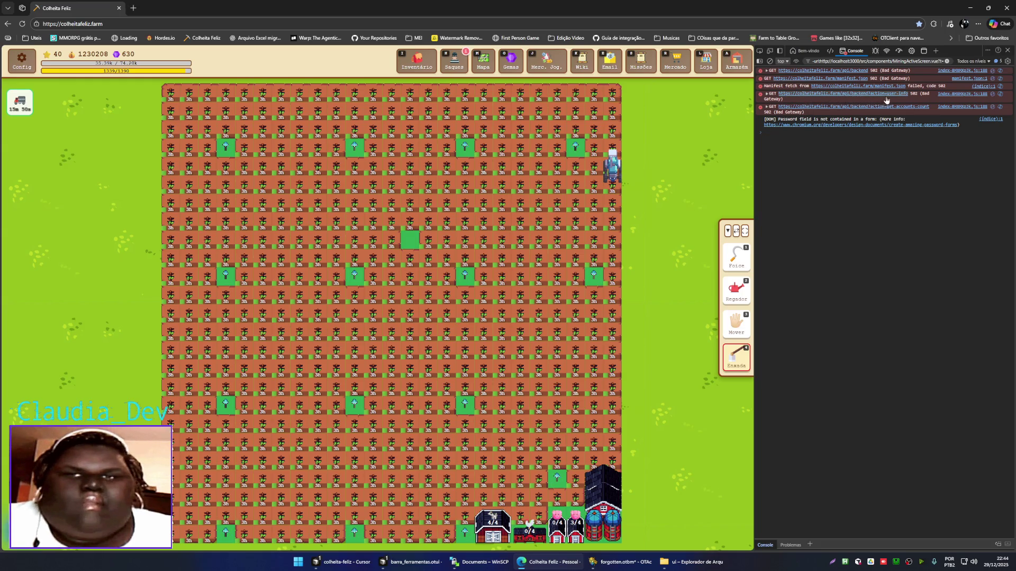
pyautogui.rightClick(863, 158)
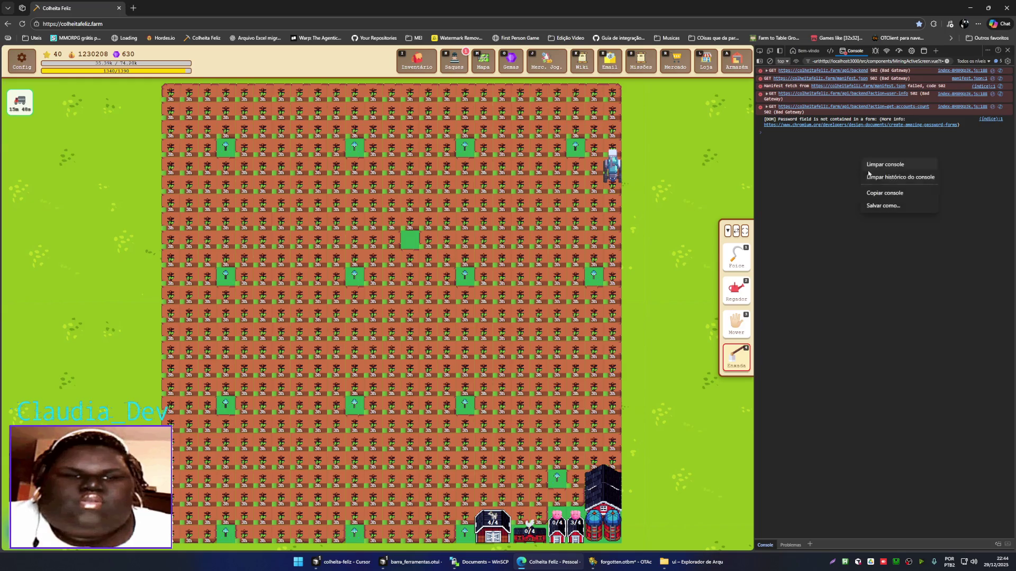
pyautogui.click(872, 165)
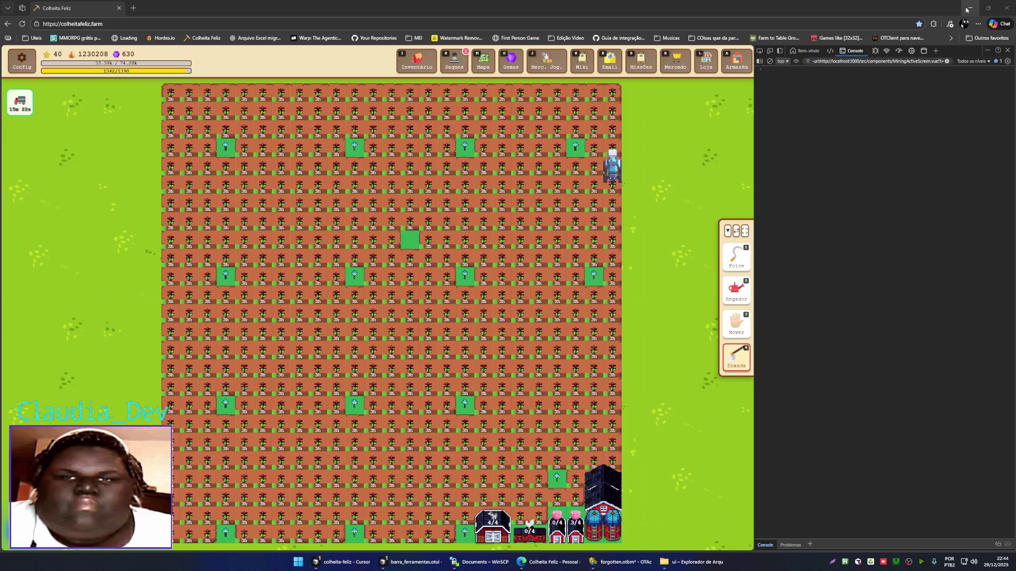
# - Check the Saques history, visit a player's farm, refresh the Mapa Mundial list, then minimize Edge
pyautogui.click(453, 60)
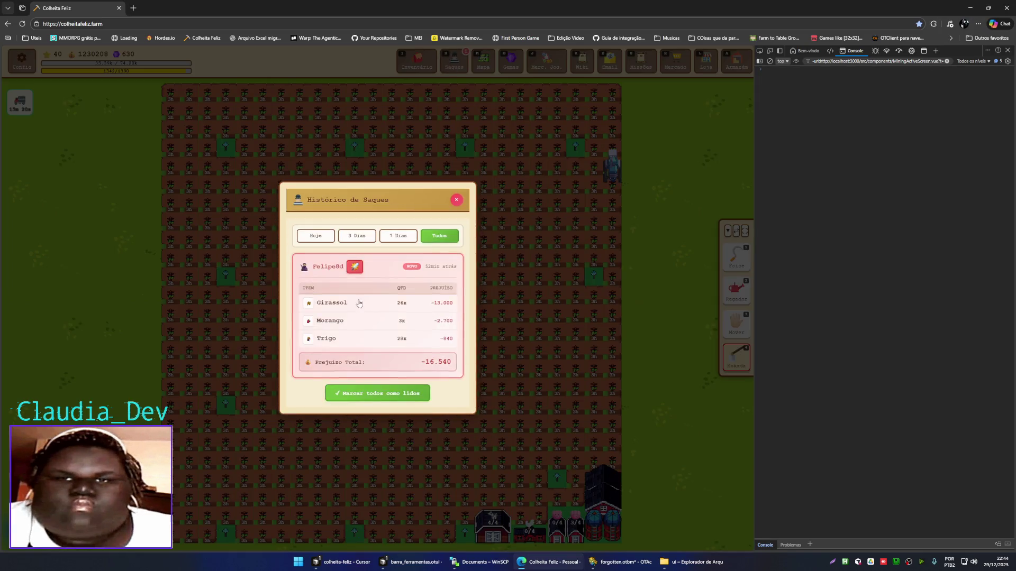
pyautogui.click(355, 267)
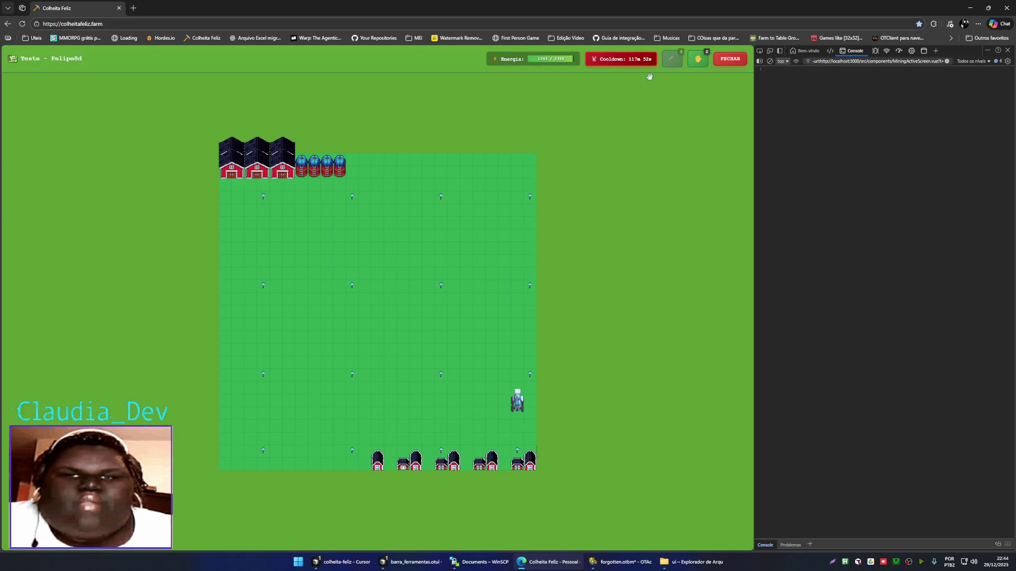
pyautogui.click(735, 60)
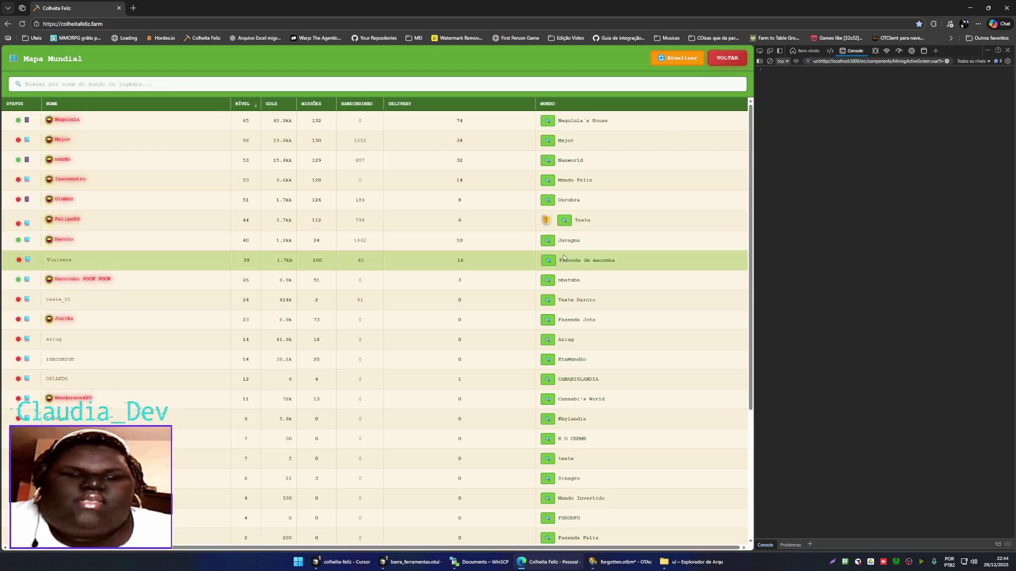
pyautogui.click(678, 58)
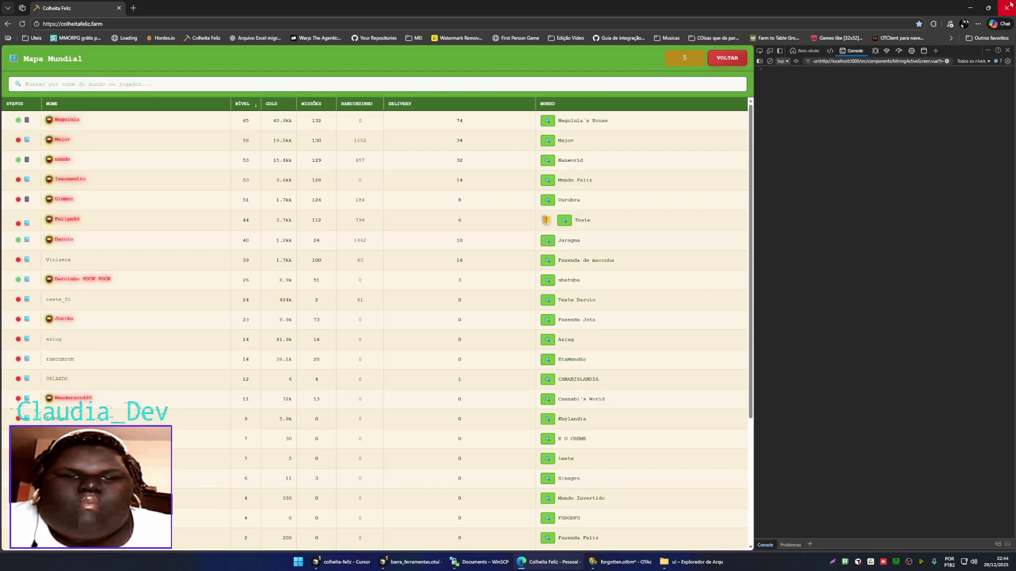
pyautogui.click(970, 8)
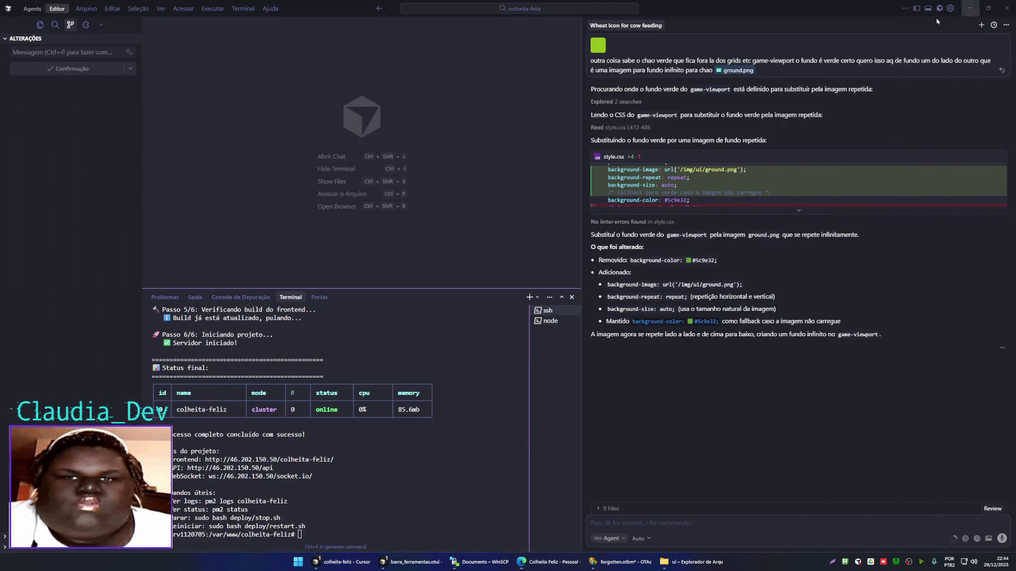
# - Bring up the barra_ferramentas Cursor window, keep the agent's pending edits, and focus the server terminal
pyautogui.click(445, 454)
pyautogui.click(414, 562)
pyautogui.click(968, 430)
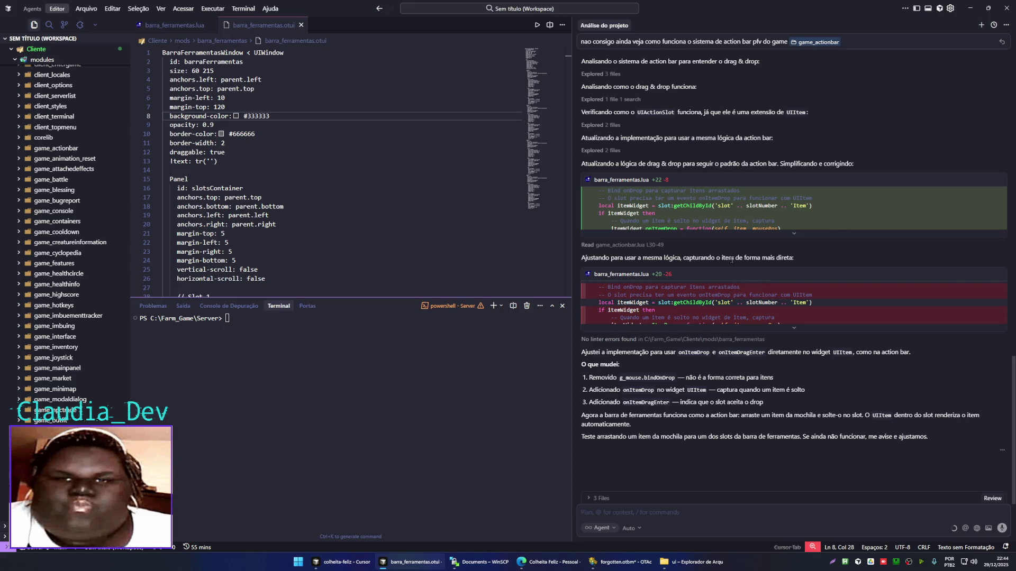
pyautogui.click(442, 354)
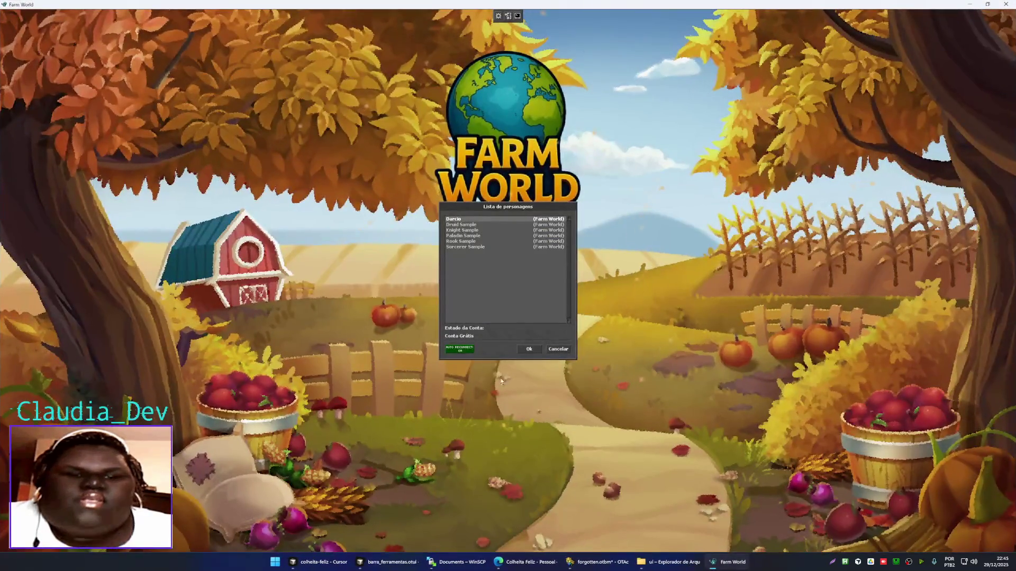
# - Enter the game and place the first backpack item on hotkey slot 1
pyautogui.press('Return')
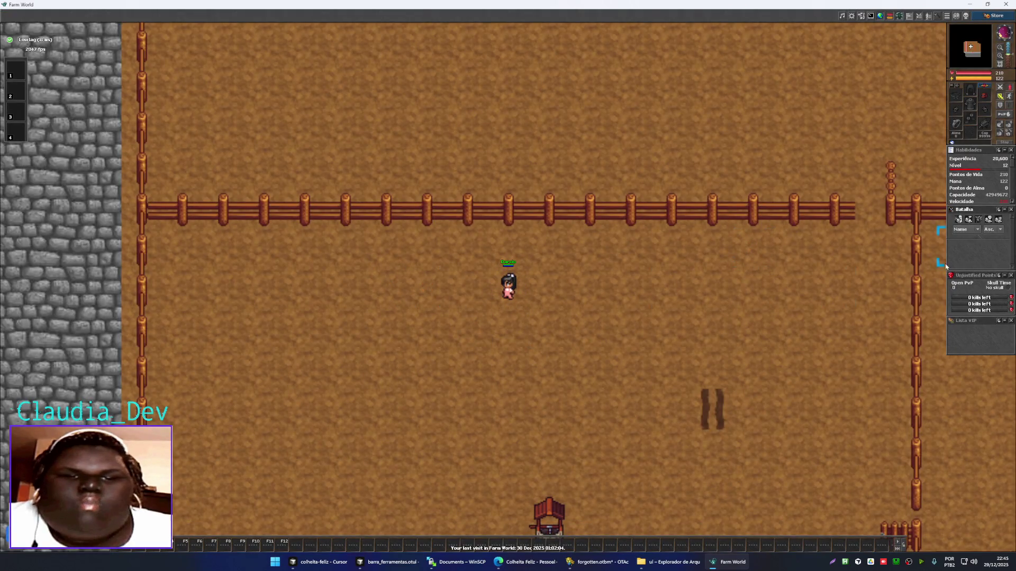
pyautogui.moveTo(955, 370); pyautogui.dragTo(20, 69)
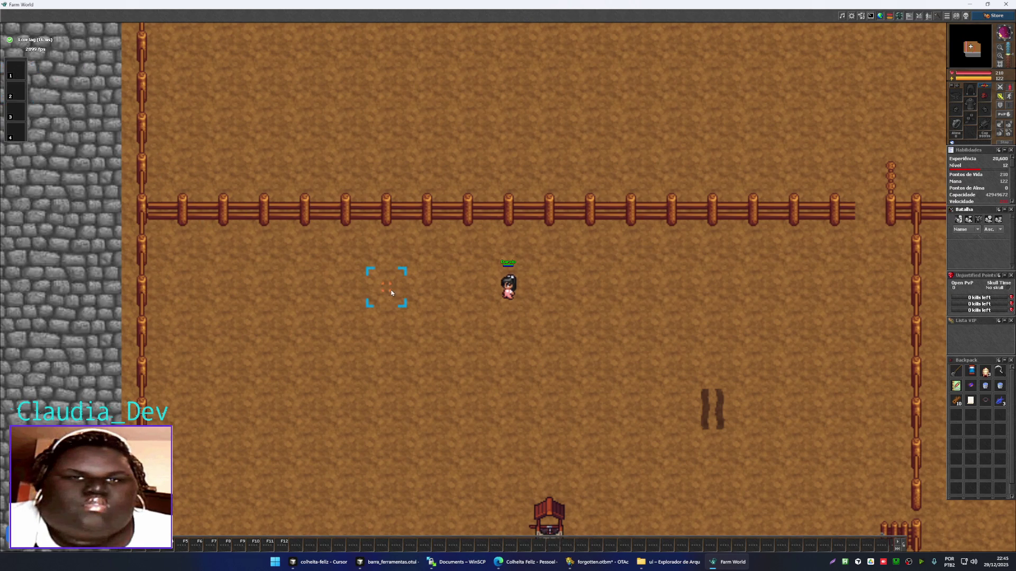
pyautogui.click(434, 415)
pyautogui.press('Escape')
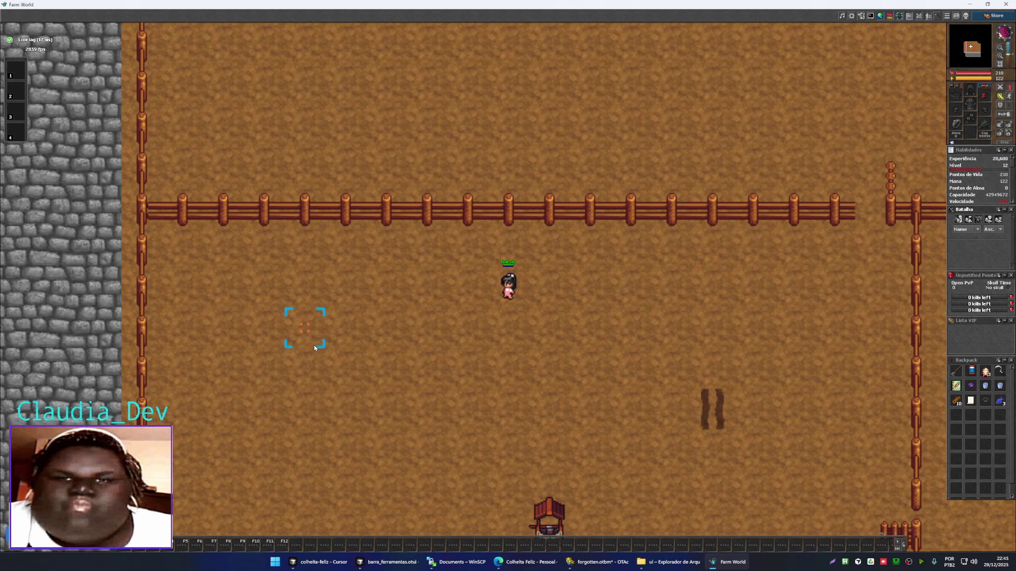
# - Open the debug terminal with Ctrl+T and select the Lua error lines
pyautogui.hotkey('ctrl', 't')
pyautogui.moveTo(6, 550); pyautogui.dragTo(2, 455)
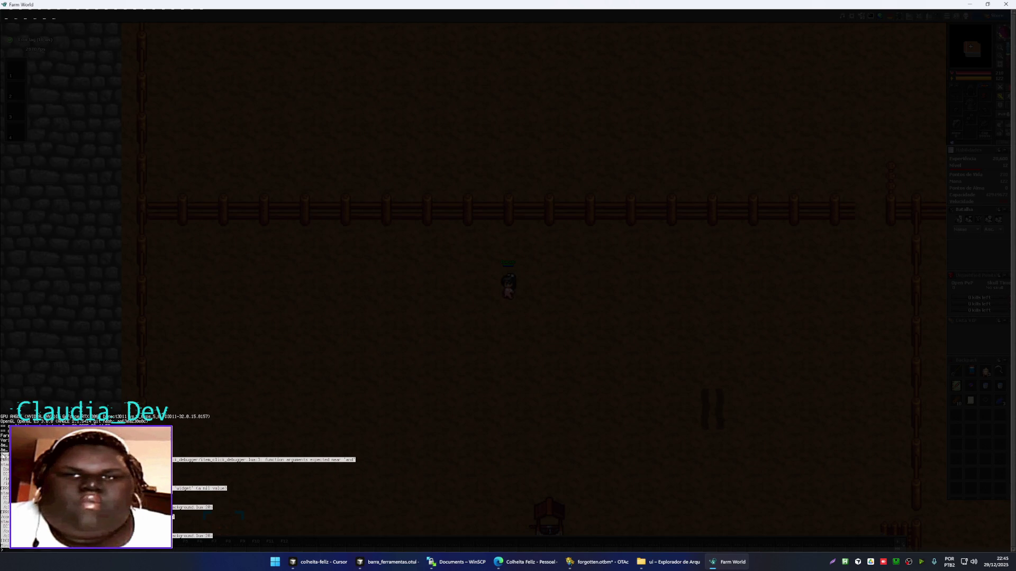
pyautogui.moveTo(3, 456); pyautogui.dragTo(3, 421)
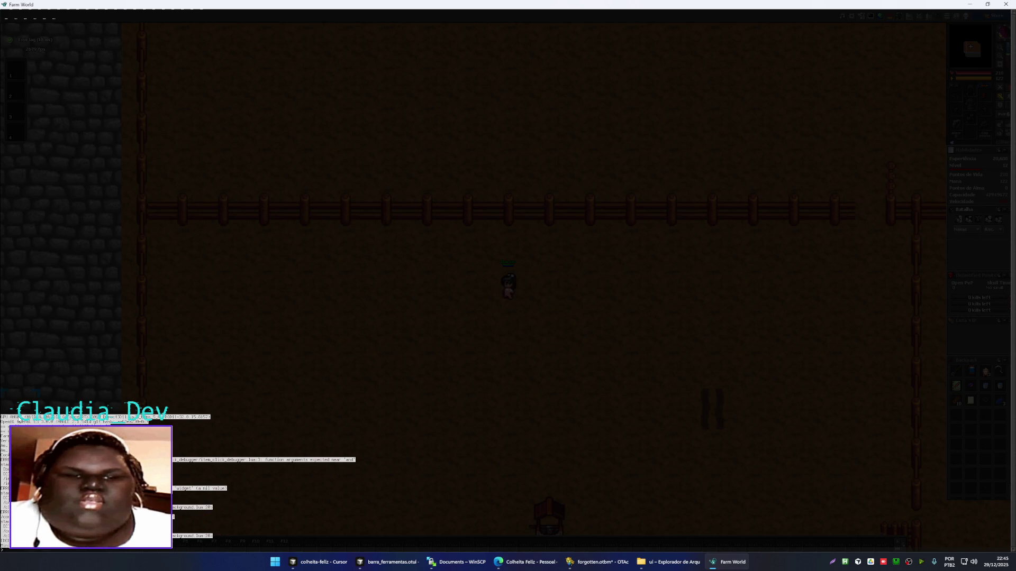
pyautogui.click(621, 337)
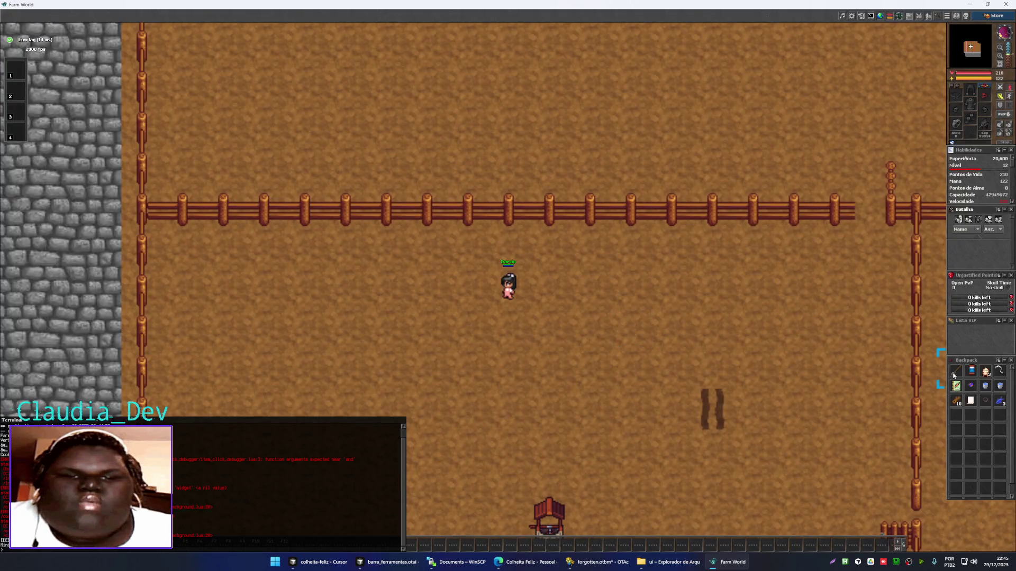
# - Plow the tile right of the character, try a distant tile, then return to Cursor
pyautogui.rightClick(955, 372)
pyautogui.click(550, 286)
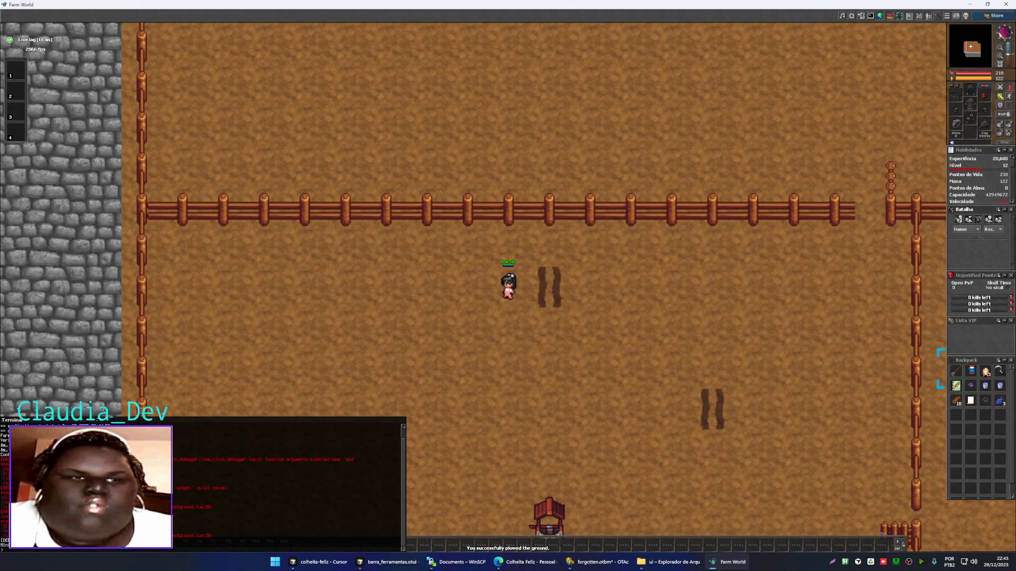
pyautogui.click(36, 68)
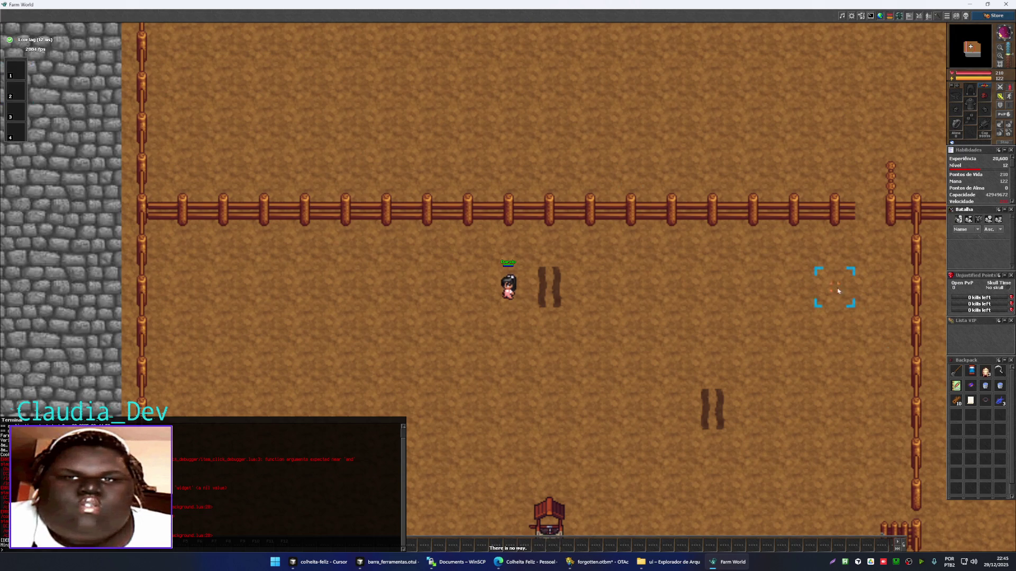
pyautogui.click(392, 562)
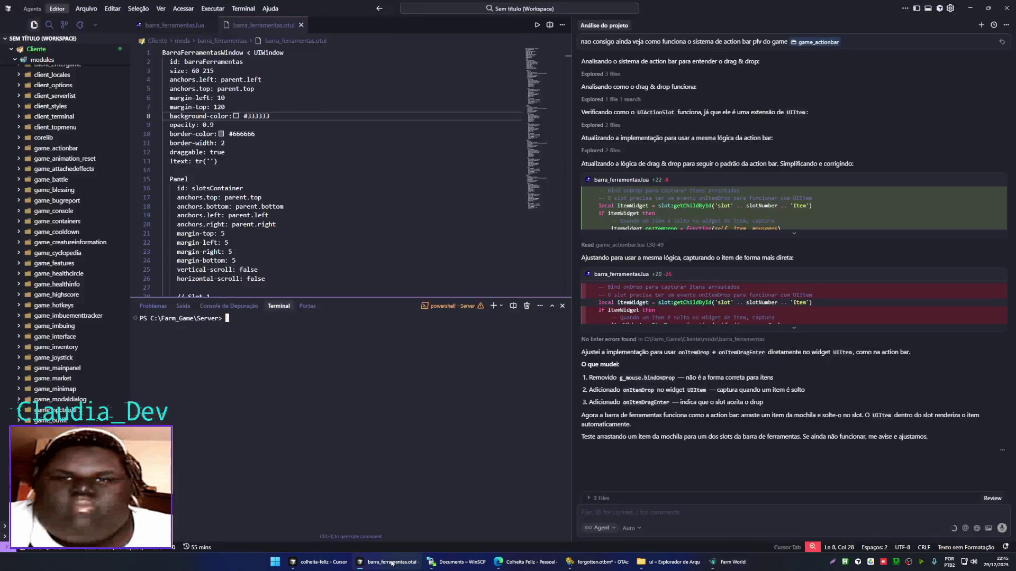
# - Paste the game's error log into the agent chat with the note 'acho melhor fazer' and send it
pyautogui.hotkey('ctrl', 'v')
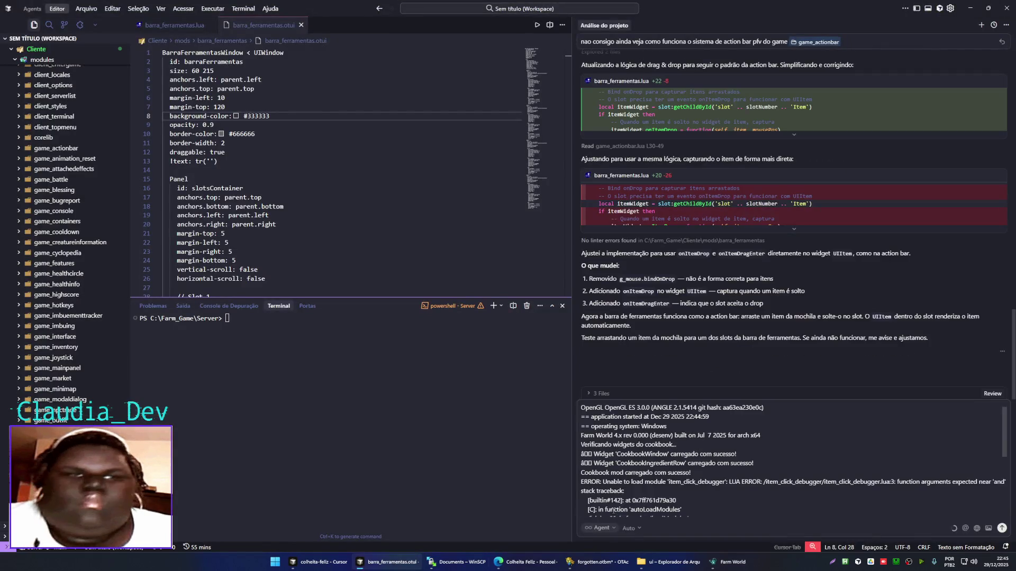
pyautogui.write('acho melhor fazer')
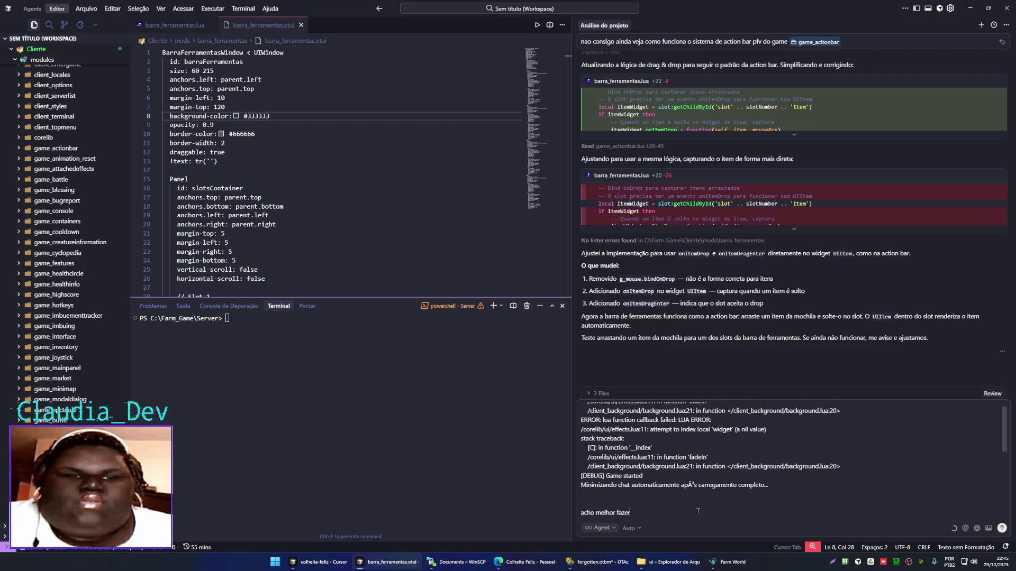
pyautogui.hotkey('ctrl', 'a')
pyautogui.click(698, 511)
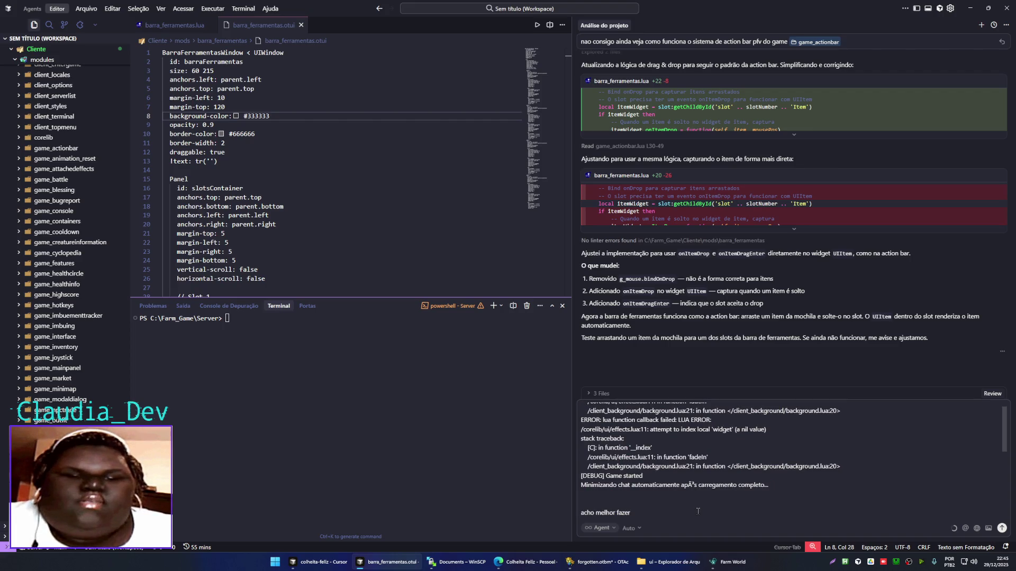
pyautogui.press('Return')
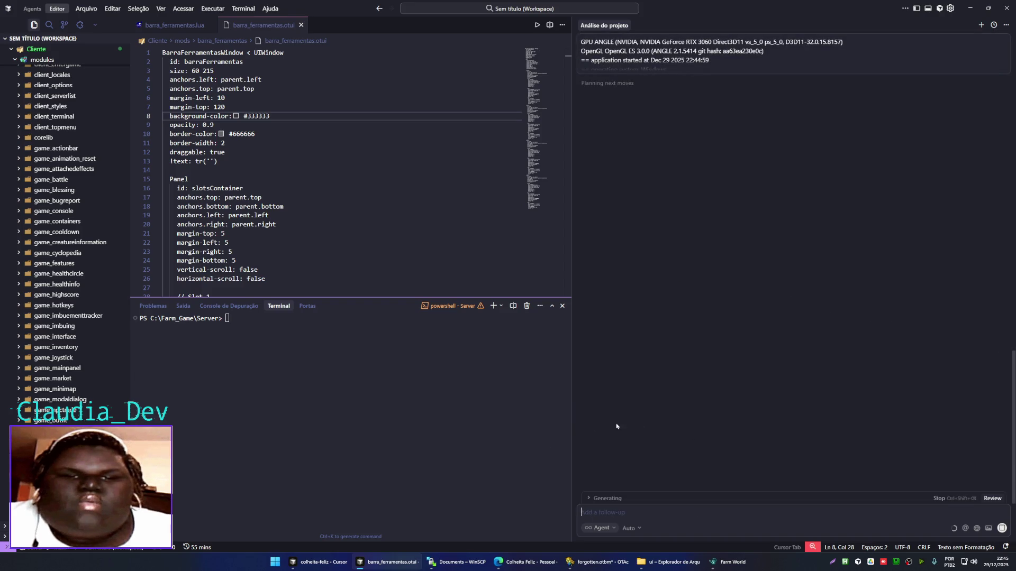
# - Scroll up through the agent's reply, then switch to the colheita-feliz window's ssh terminal
pyautogui.scroll(5, 665, 435)
pyautogui.scroll(5, 665, 435)
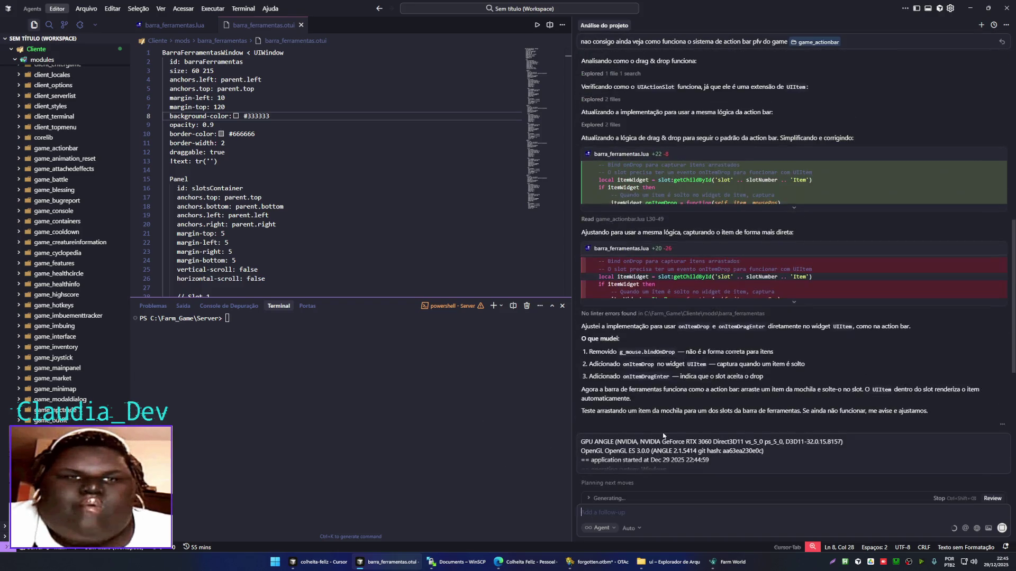
pyautogui.scroll(5, 661, 435)
pyautogui.scroll(5, 654, 434)
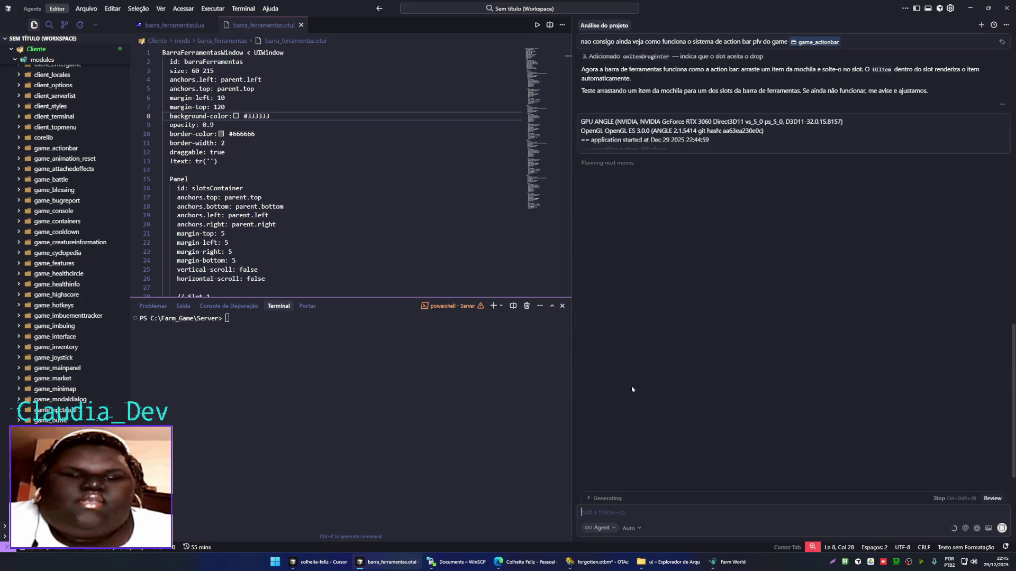
pyautogui.click(327, 567)
pyautogui.click(552, 390)
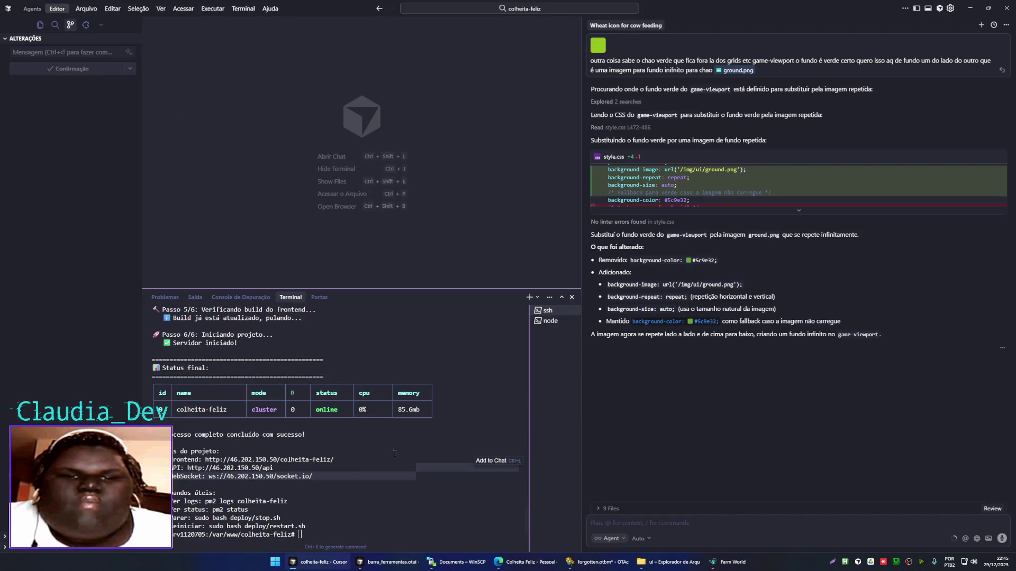
# - Kill the ssh terminal session, then minimize Edge and both Cursor windows to reveal Farm World
pyautogui.click(572, 311)
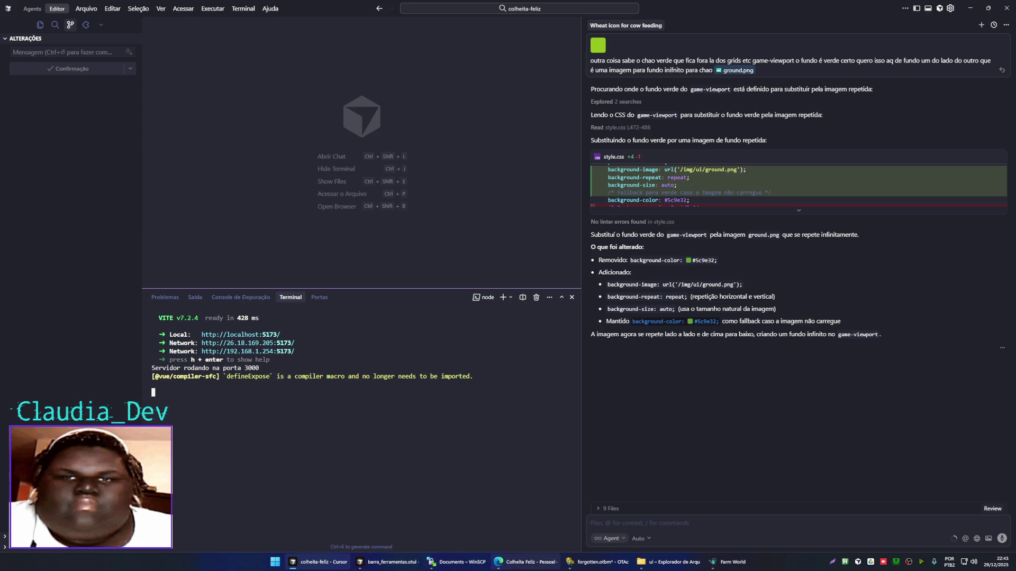
pyautogui.click(524, 562)
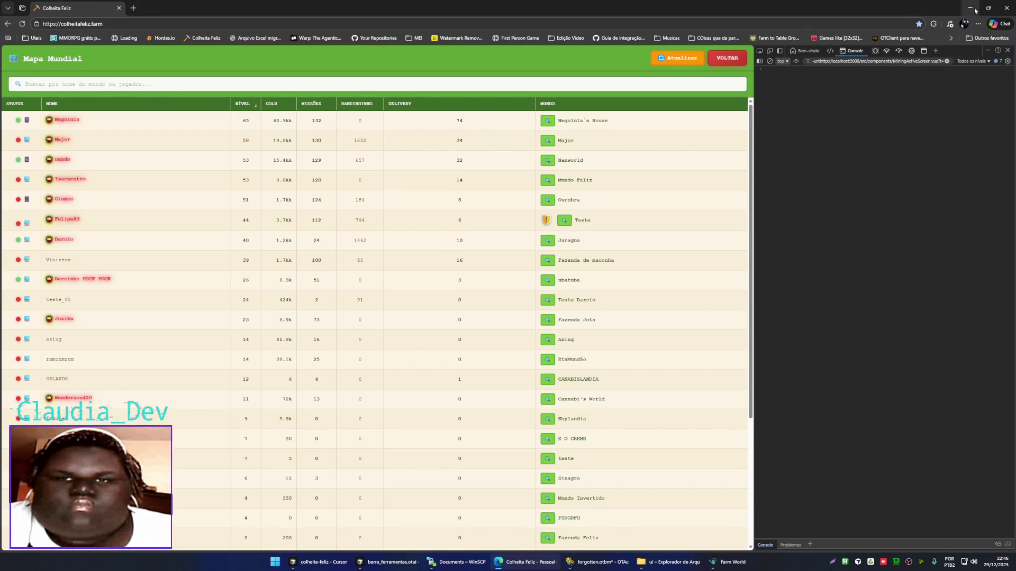
pyautogui.click(975, 10)
pyautogui.click(970, 8)
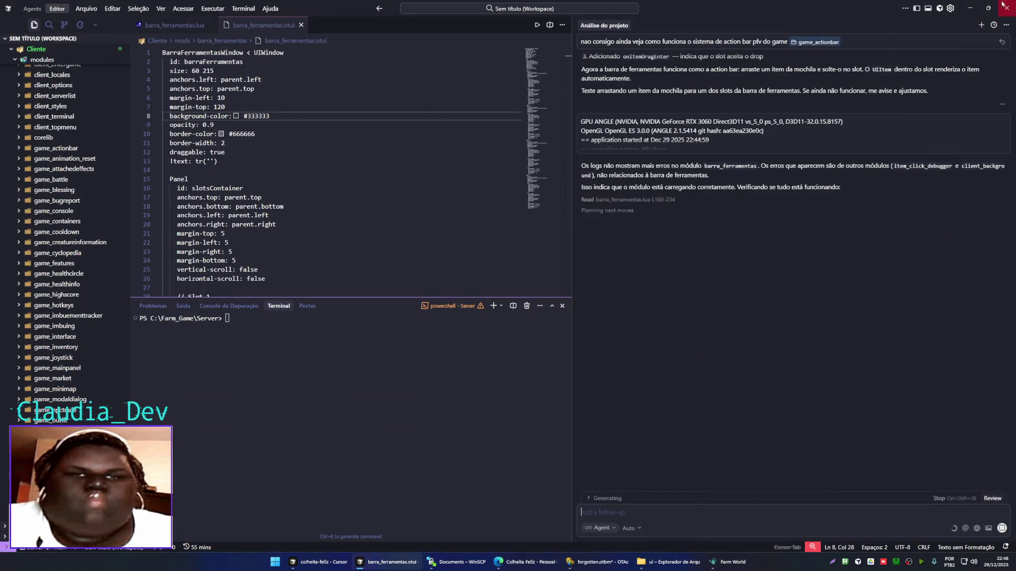
pyautogui.click(969, 8)
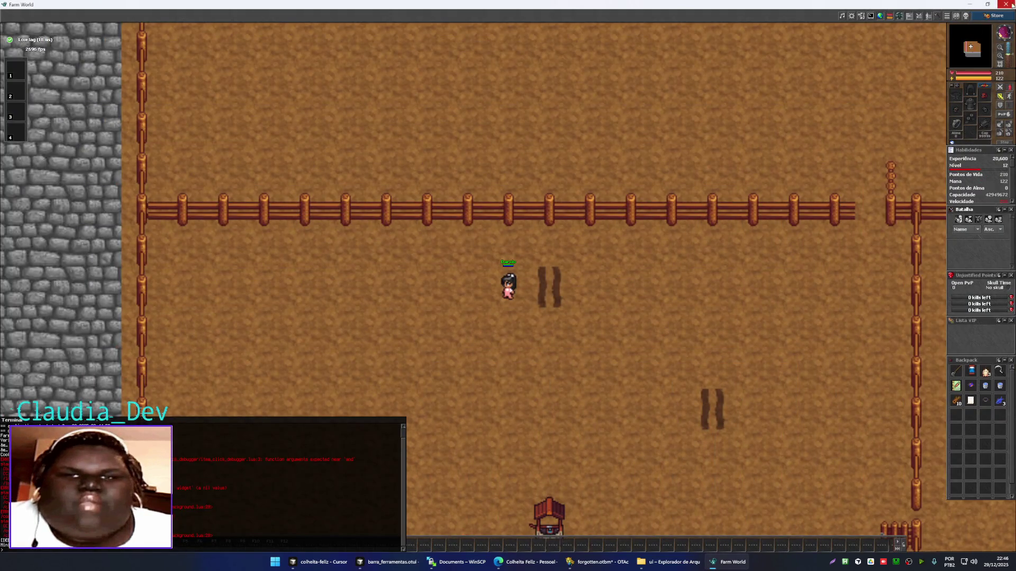
# - Quit Farm World with Sair and open arvores e frutos.png in Paint.NET
pyautogui.click(1006, 4)
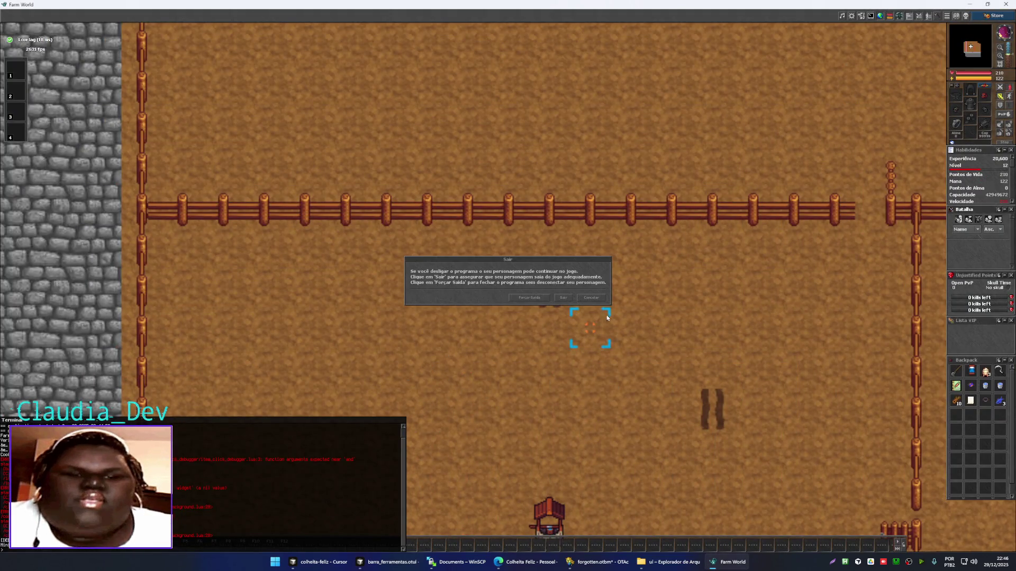
pyautogui.click(530, 298)
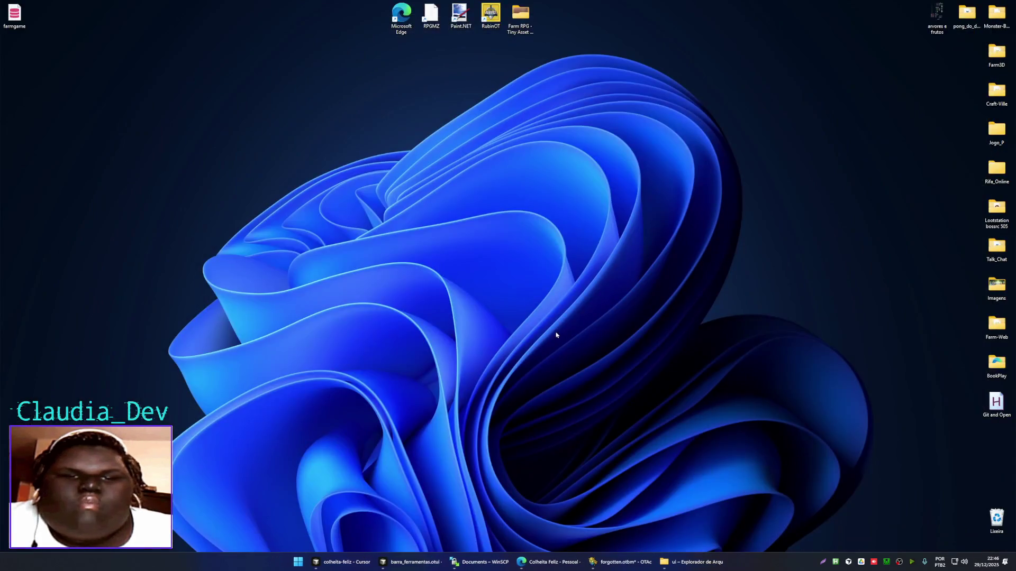
pyautogui.moveTo(936, 18); pyautogui.dragTo(854, 68)
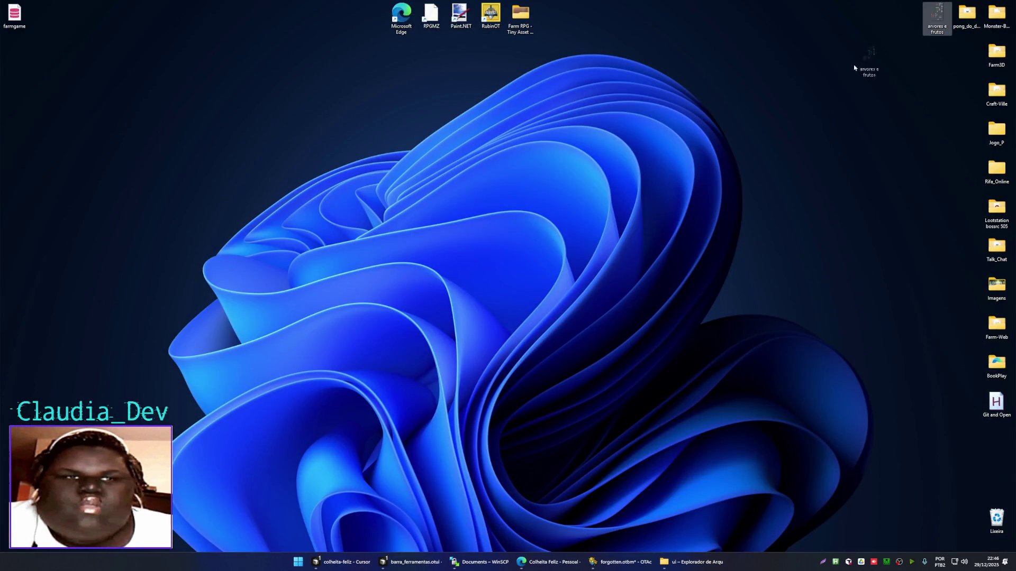
pyautogui.moveTo(473, 65); pyautogui.dragTo(461, 16)
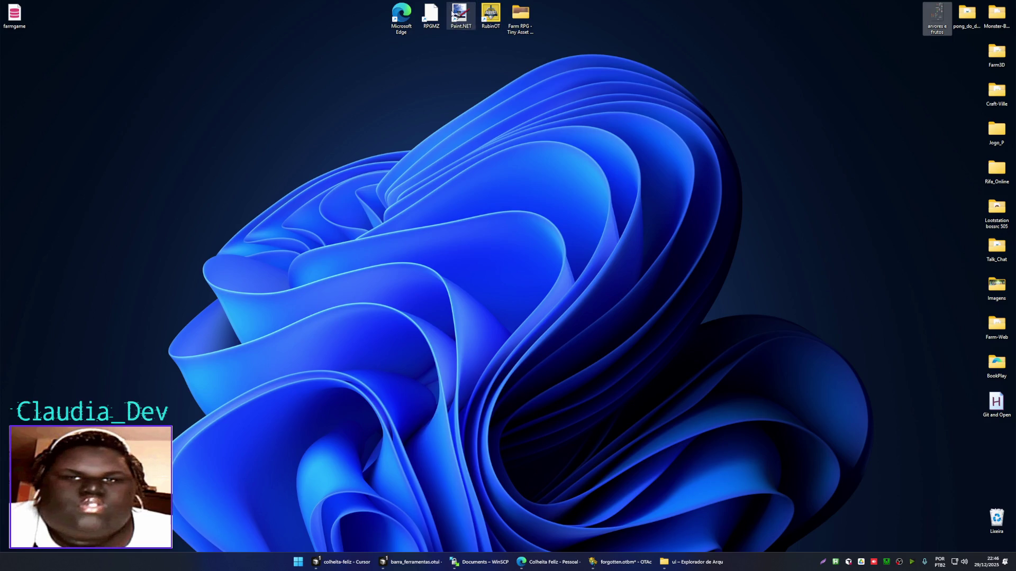
pyautogui.keyDown('ctrl'); pyautogui.scroll(3, 493, 79); pyautogui.keyUp('ctrl')
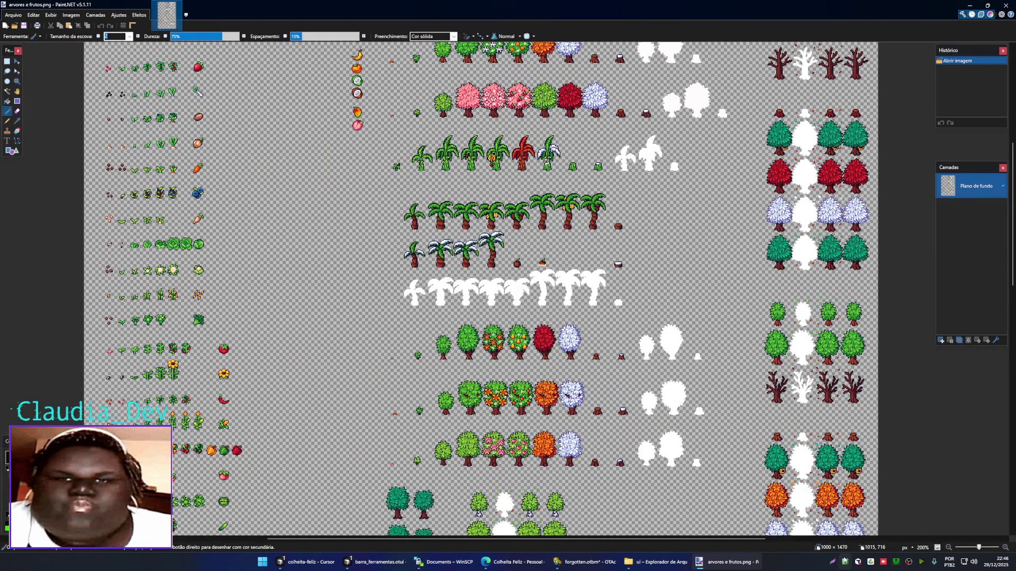
# - Zoom and pan the sheet to bring the fruit and seed-bag sprites into view
pyautogui.keyDown('ctrl'); pyautogui.scroll(1, 451, 254); pyautogui.keyUp('ctrl')
pyautogui.scroll(3, 465, 431)
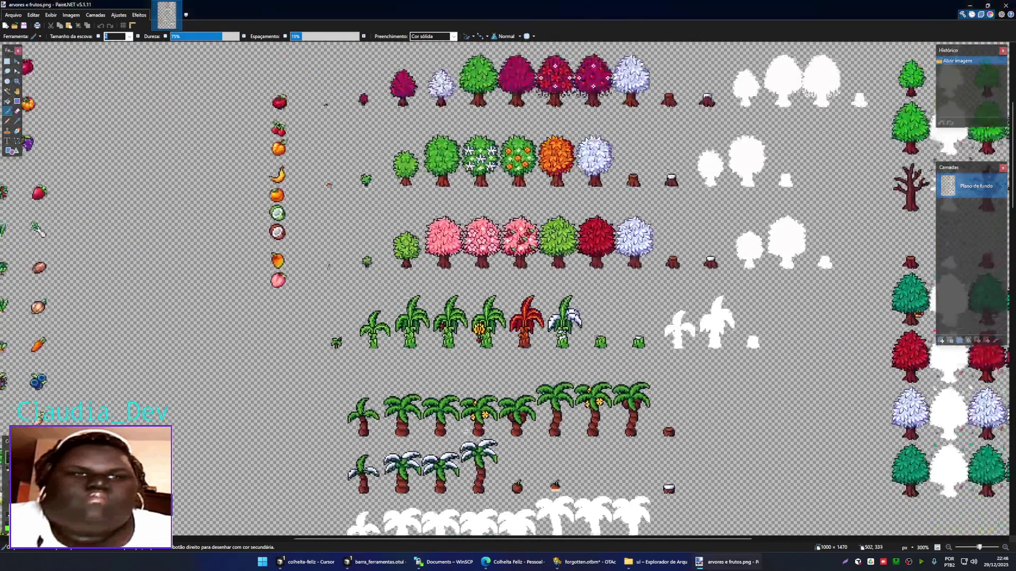
pyautogui.keyDown('ctrl'); pyautogui.scroll(-1, 465, 431); pyautogui.keyUp('ctrl')
pyautogui.keyDown('ctrl'); pyautogui.scroll(1, 470, 243); pyautogui.keyUp('ctrl')
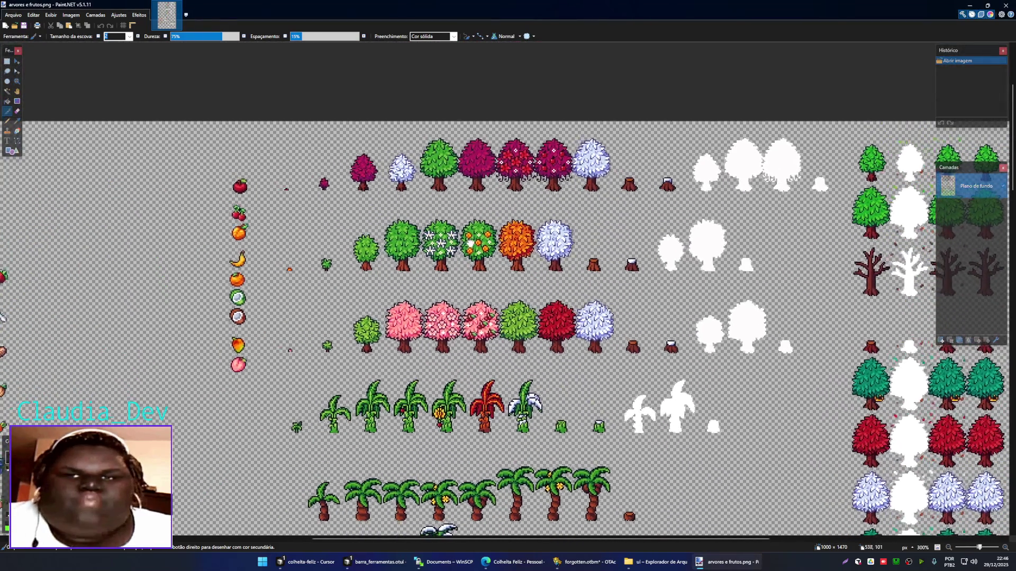
pyautogui.moveTo(469, 243); pyautogui.dragTo(538, 256)
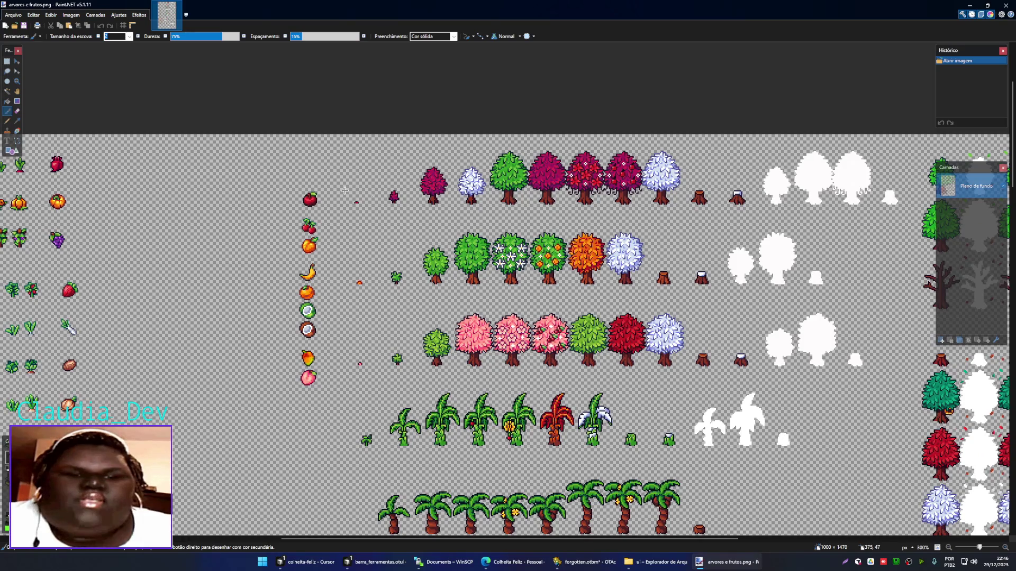
pyautogui.keyDown('ctrl'); pyautogui.scroll(1, 344, 189); pyautogui.keyUp('ctrl')
pyautogui.keyDown('ctrl'); pyautogui.scroll(1, 433, 209); pyautogui.keyUp('ctrl')
pyautogui.keyDown('ctrl'); pyautogui.scroll(-1, 433, 209); pyautogui.keyUp('ctrl')
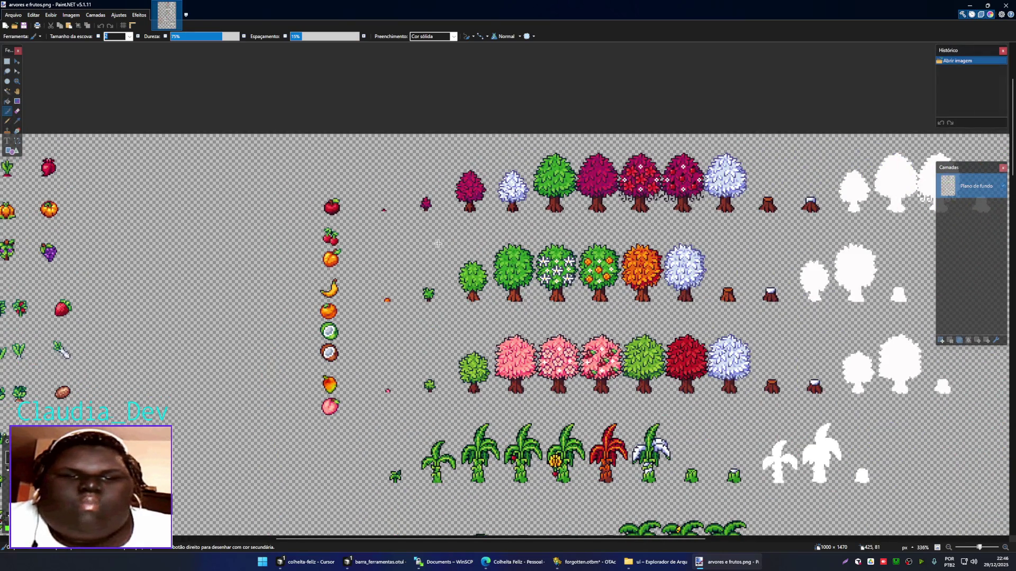
pyautogui.keyDown('ctrl'); pyautogui.scroll(-3, 438, 244); pyautogui.keyUp('ctrl')
pyautogui.keyDown('ctrl'); pyautogui.scroll(1, 474, 239); pyautogui.keyUp('ctrl')
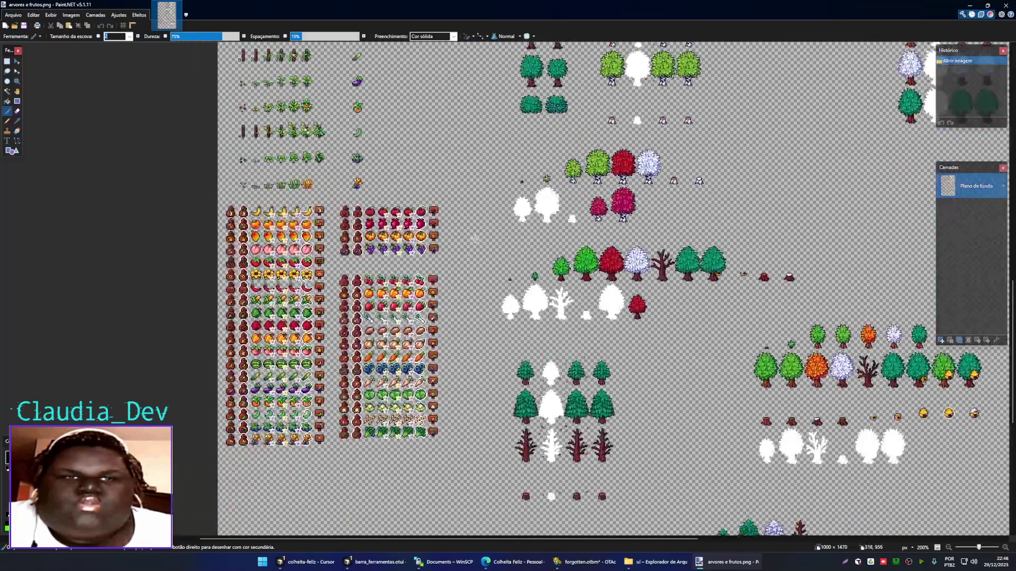
pyautogui.scroll(-3, 475, 239)
pyautogui.keyDown('ctrl'); pyautogui.scroll(1, 420, 238); pyautogui.keyUp('ctrl')
pyautogui.keyDown('ctrl'); pyautogui.scroll(4, 396, 211); pyautogui.keyUp('ctrl')
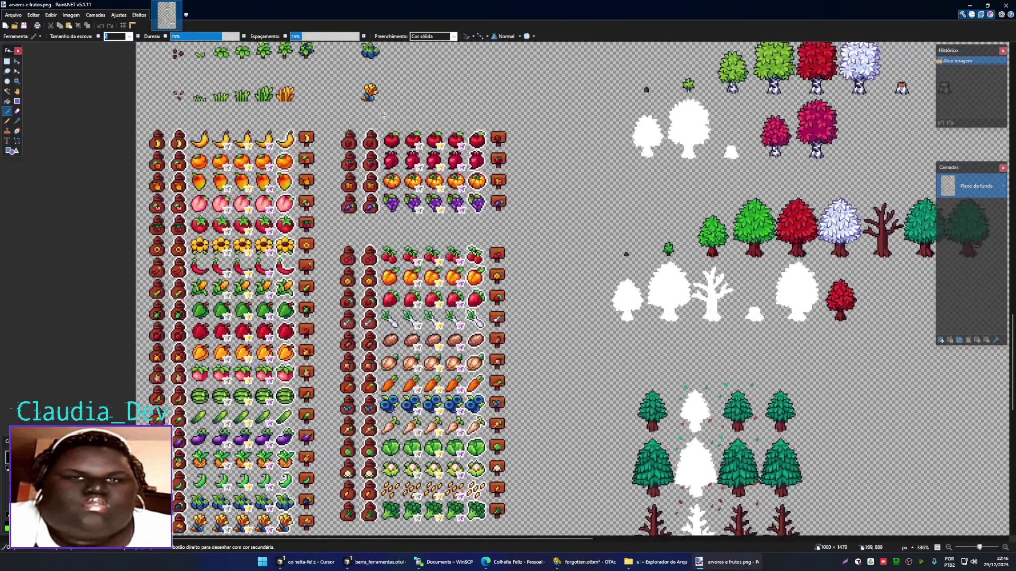
pyautogui.keyDown('ctrl'); pyautogui.scroll(4, 344, 159); pyautogui.keyUp('ctrl')
pyautogui.keyDown('ctrl'); pyautogui.scroll(3, 325, 143); pyautogui.keyUp('ctrl')
# - Rectangle-select the seed bag sprite beside the apples, then open File Explorer on Documentos
pyautogui.press('s')
pyautogui.moveTo(325, 144); pyautogui.dragTo(362, 182)
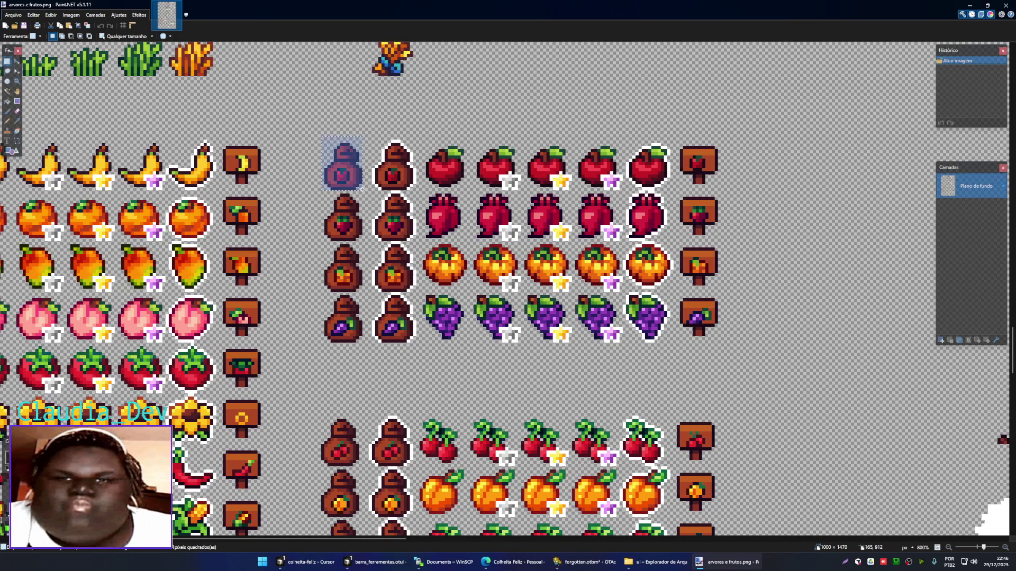
pyautogui.click(362, 188)
pyautogui.moveTo(362, 189); pyautogui.dragTo(324, 144)
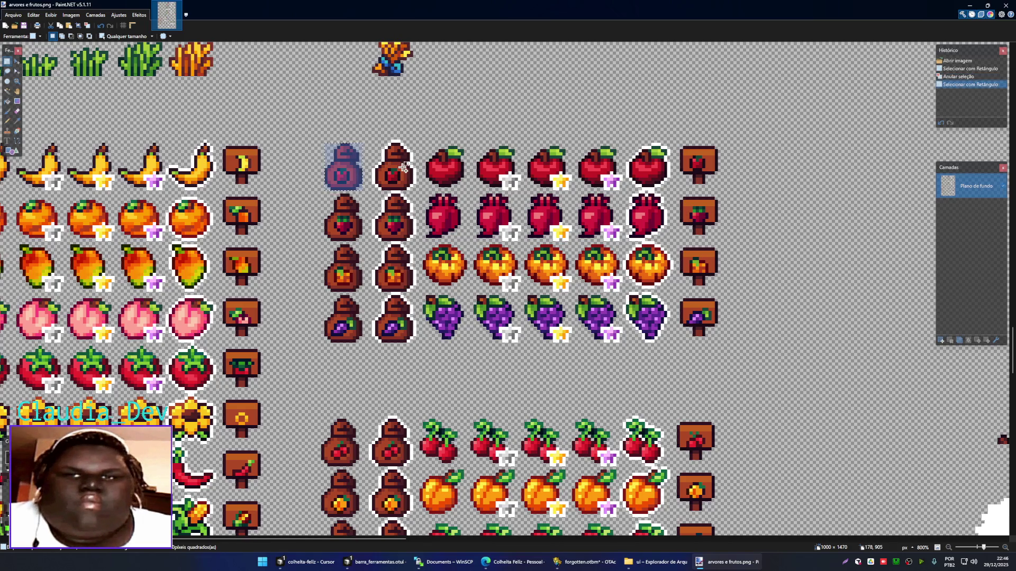
pyautogui.press('super+e')
pyautogui.click(38, 126)
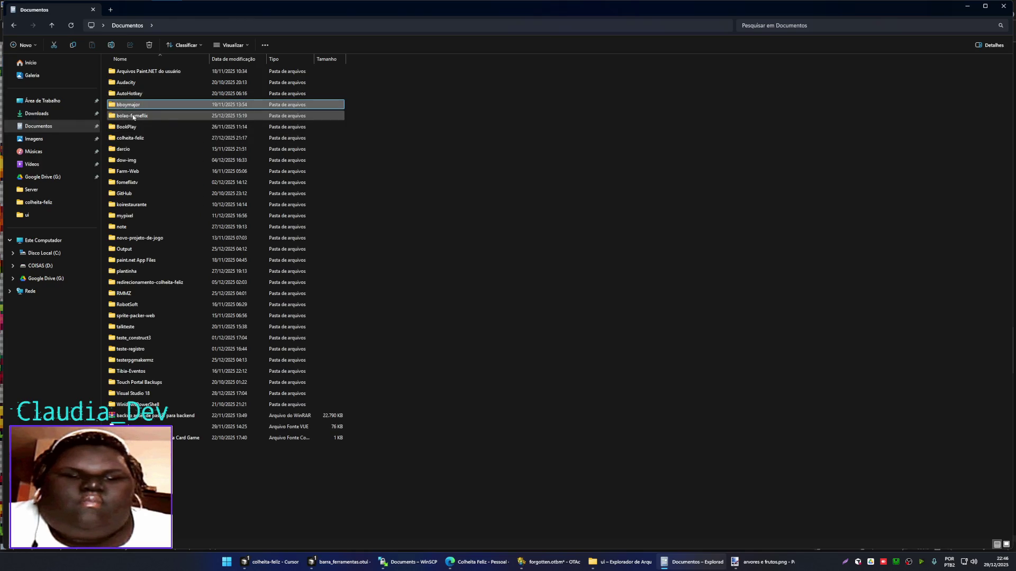
# - Open the colheita-feliz > public > img folder in File Explorer
pyautogui.doubleClick(246, 138)
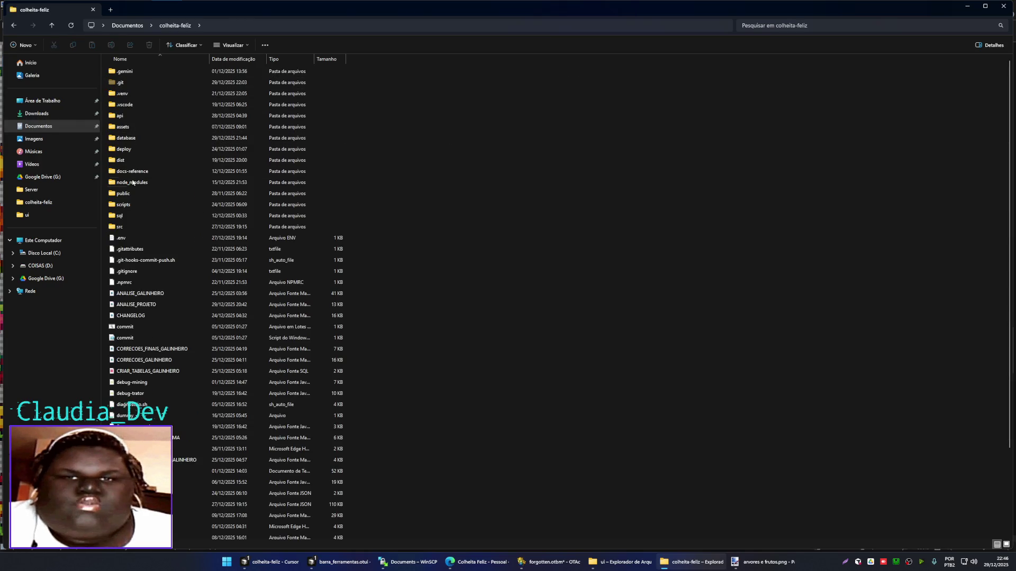
pyautogui.doubleClick(123, 193)
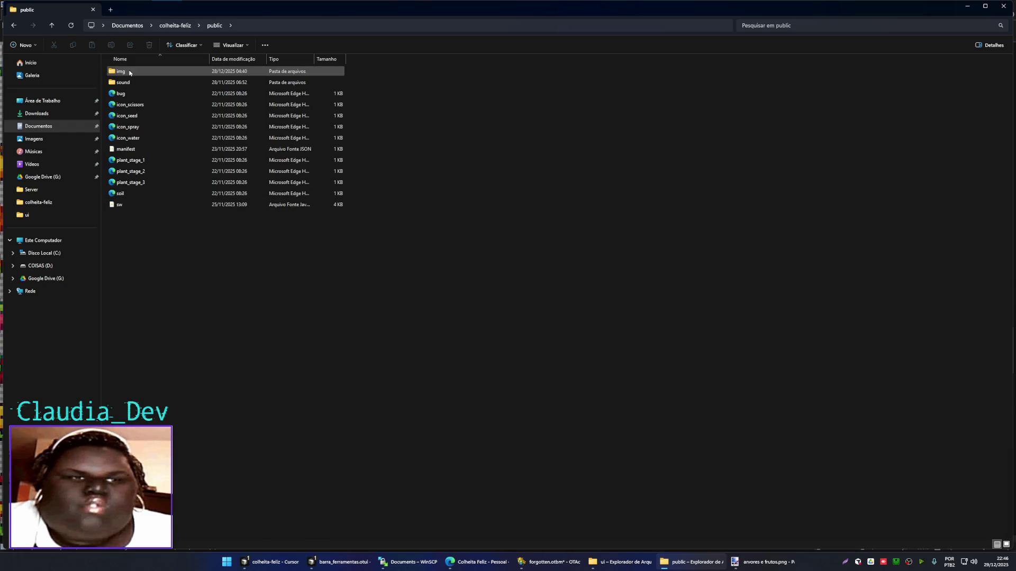
pyautogui.doubleClick(129, 73)
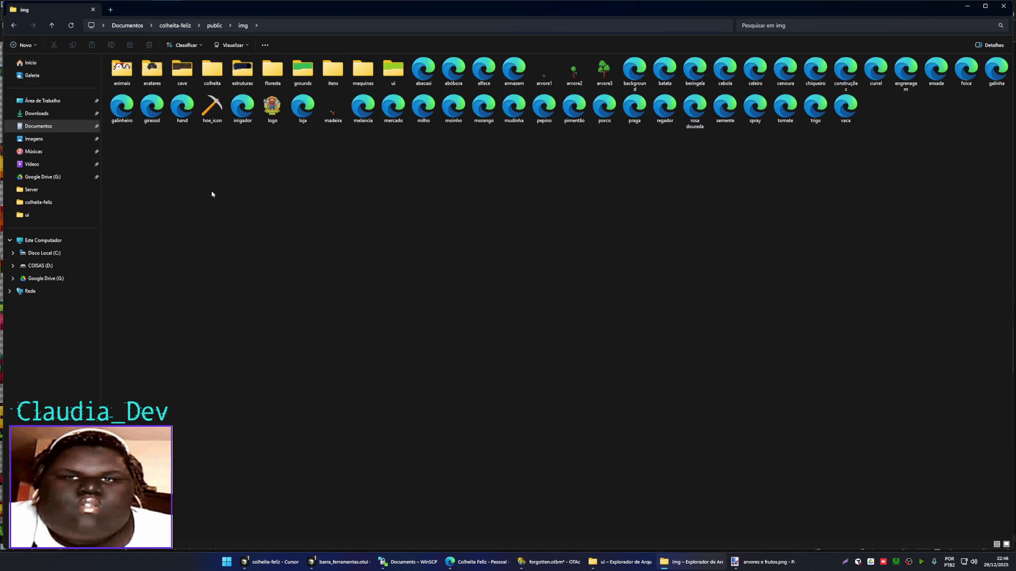
# - Paste the green tree into 1.png, centre it on the canvas and deselect
pyautogui.hotkey('alt', 'Tab')
pyautogui.moveTo(506, 312); pyautogui.dragTo(442, 245)
pyautogui.hotkey('ctrl', 'd')
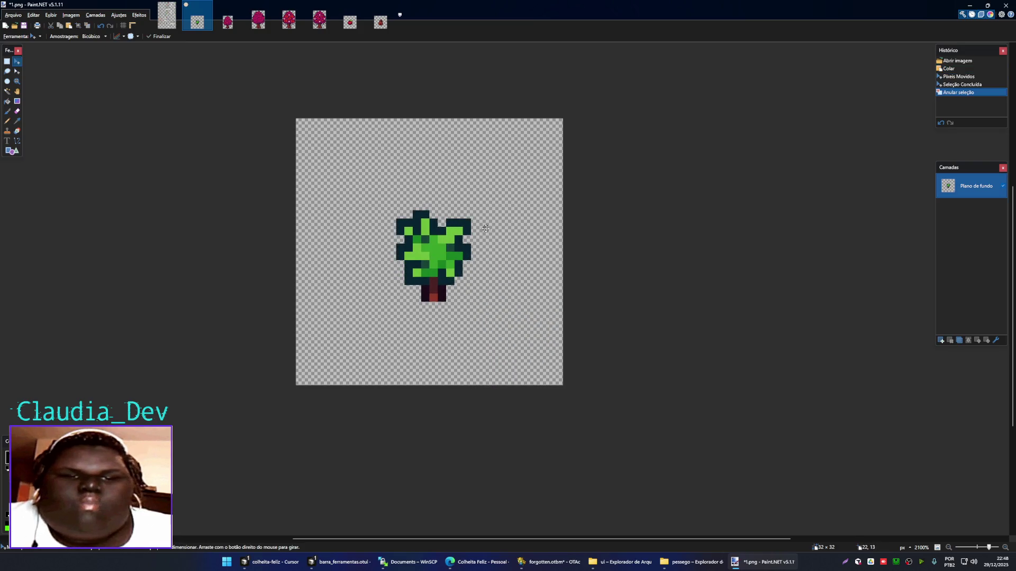
# - Save 1.png with the default PNG settings and close it
pyautogui.hotkey('ctrl', 's')
pyautogui.press('Return')
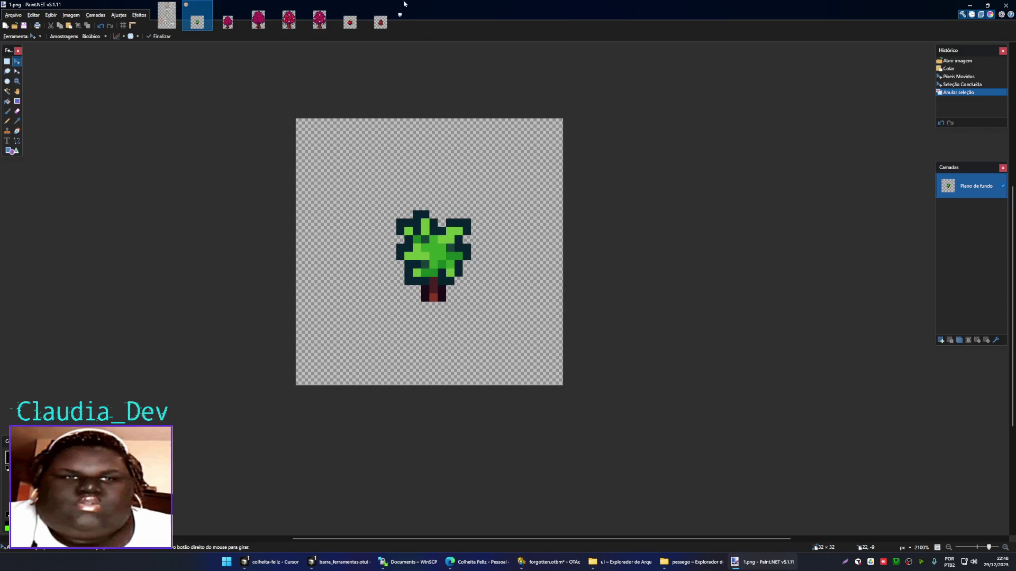
pyautogui.click(206, 6)
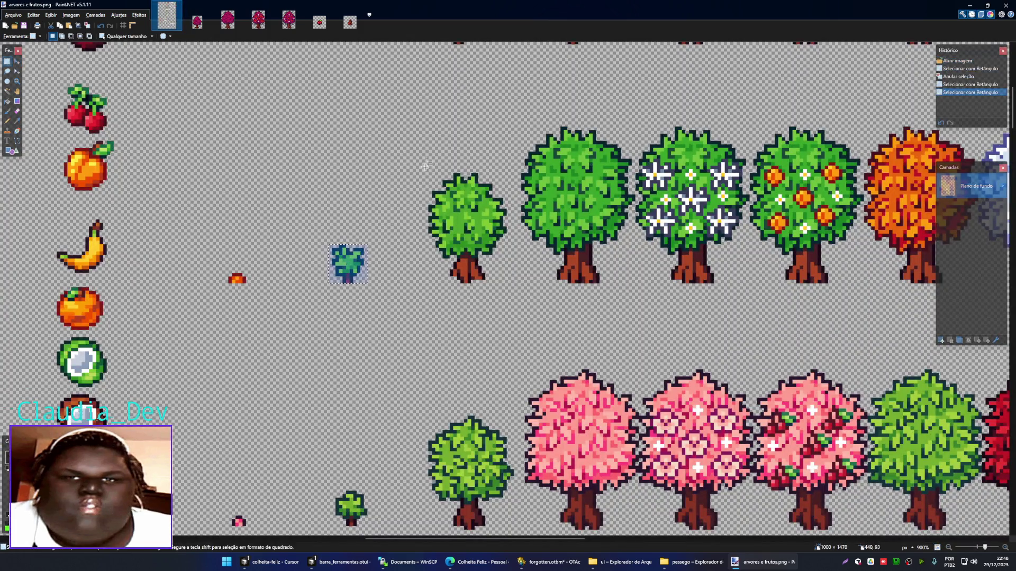
# - Copy the small tree from the sheet into 2.png, nudged down two pixels
pyautogui.moveTo(415, 161); pyautogui.dragTo(514, 295)
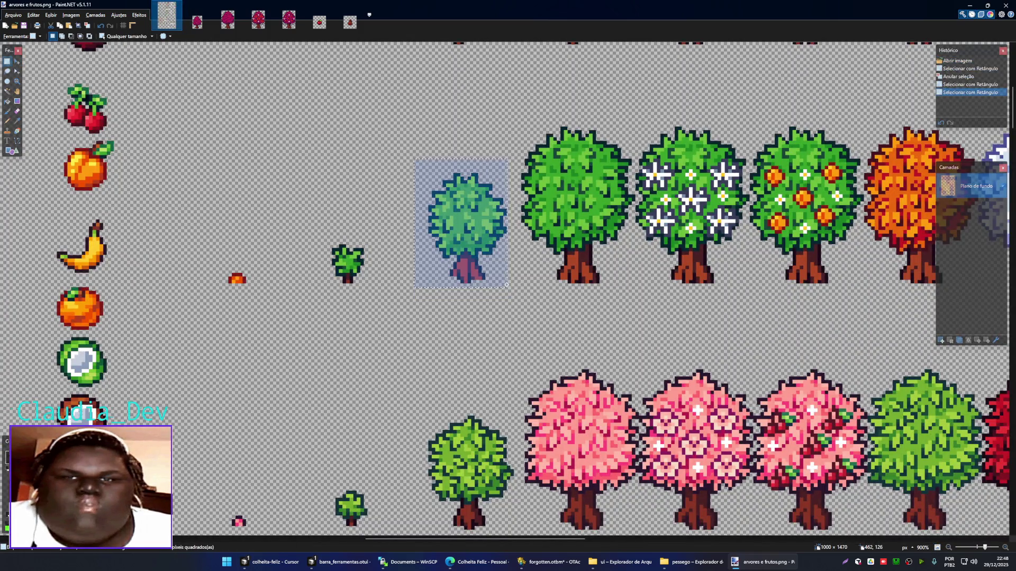
pyautogui.click(197, 19)
pyautogui.scroll(3, 530, 313)
pyautogui.scroll(3, 549, 295)
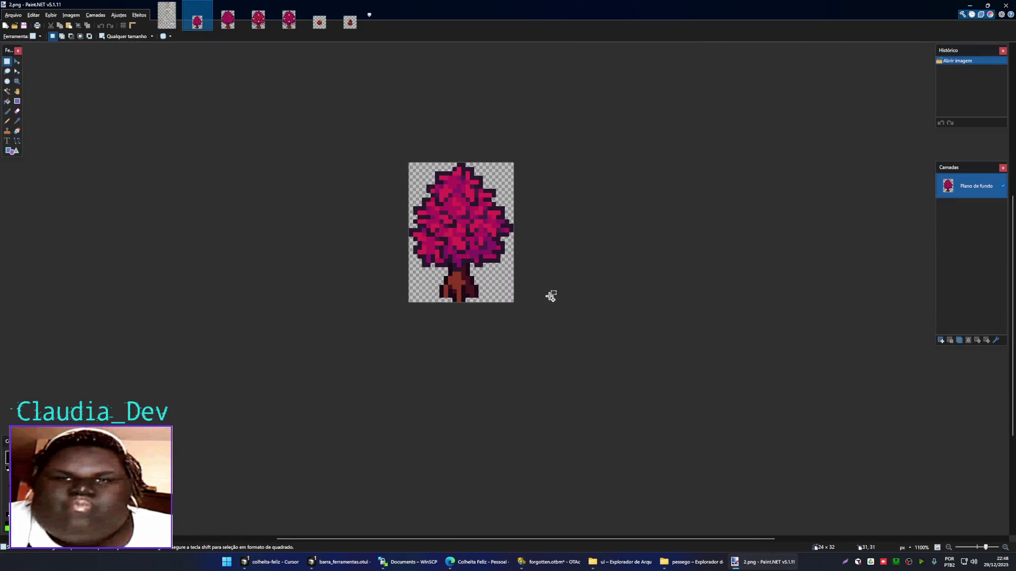
pyautogui.scroll(2, 548, 294)
pyautogui.hotkey('ctrl', 'v')
pyautogui.click(495, 323)
pyautogui.moveTo(523, 315); pyautogui.dragTo(450, 260)
pyautogui.press('Down')
pyautogui.press('Down')
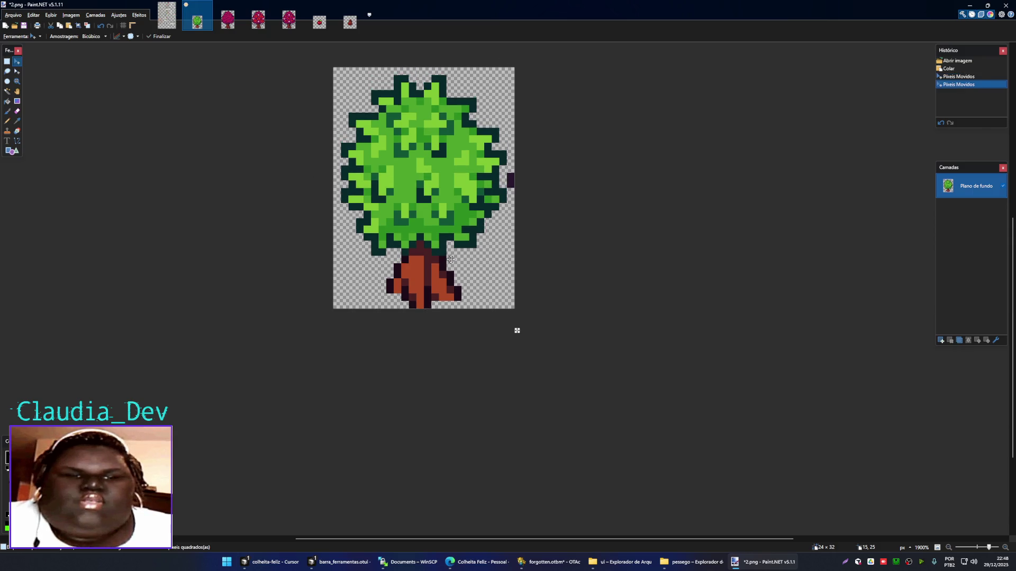
pyautogui.hotkey('ctrl', 'd')
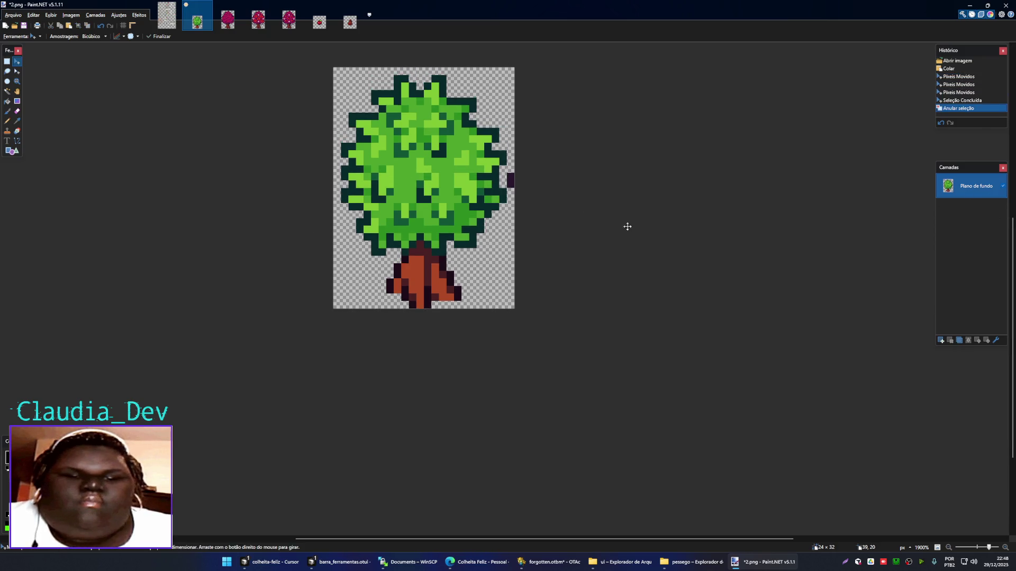
# - Erase the stray pixel beside the tree, then save and close 2.png
pyautogui.scroll(-3, 616, 210)
pyautogui.scroll(5, 511, 221)
pyautogui.press('s')
pyautogui.moveTo(505, 186); pyautogui.dragTo(516, 206)
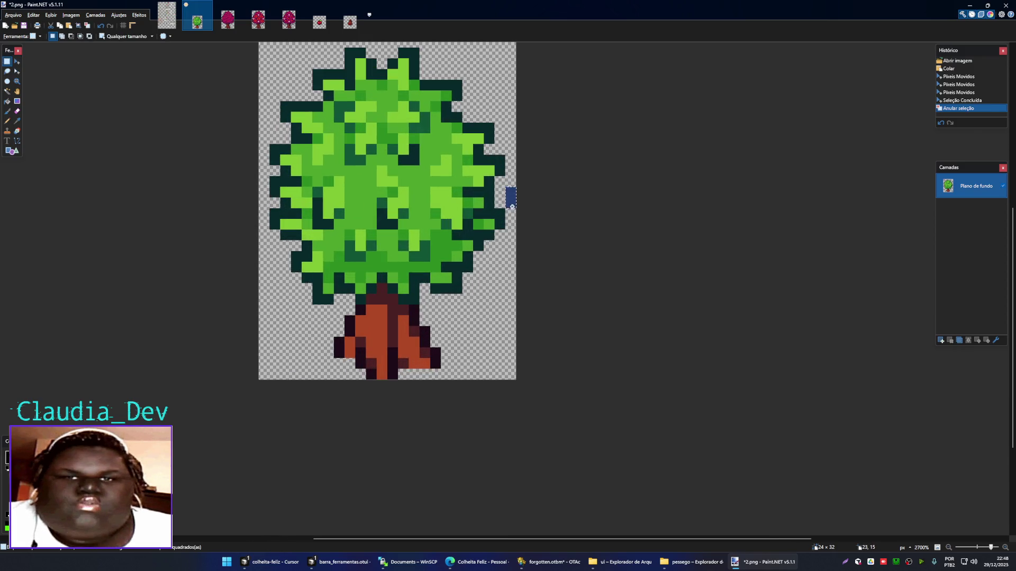
pyautogui.press('Delete')
pyautogui.scroll(-3, 516, 222)
pyautogui.scroll(-1, 518, 225)
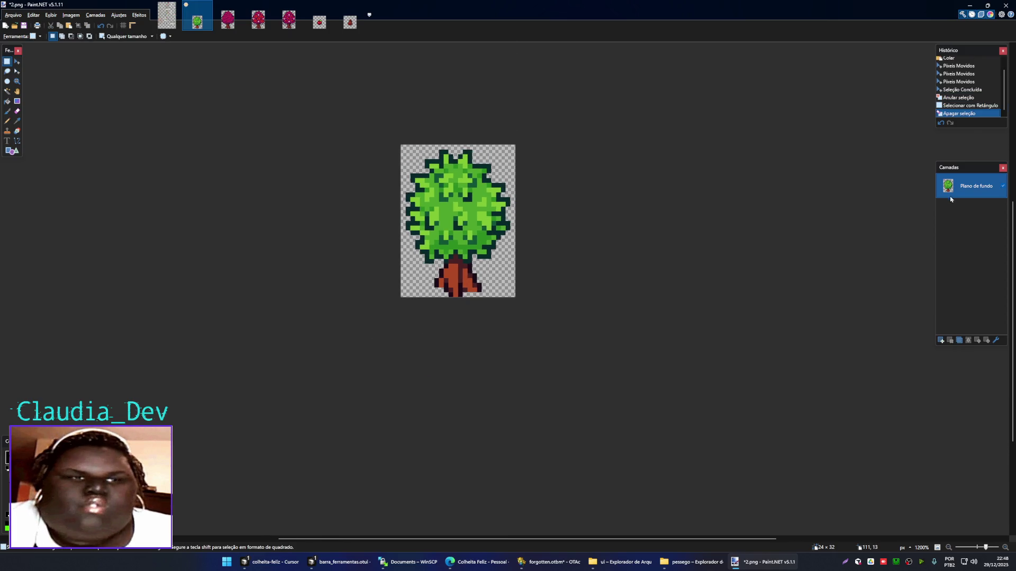
pyautogui.hotkey('ctrl', 's')
pyautogui.press('Return')
pyautogui.hotkey('ctrl', 'w')
# - Copy the whole teal tree with its trunk into 3.png, nudged one pixel left
pyautogui.click(173, 21)
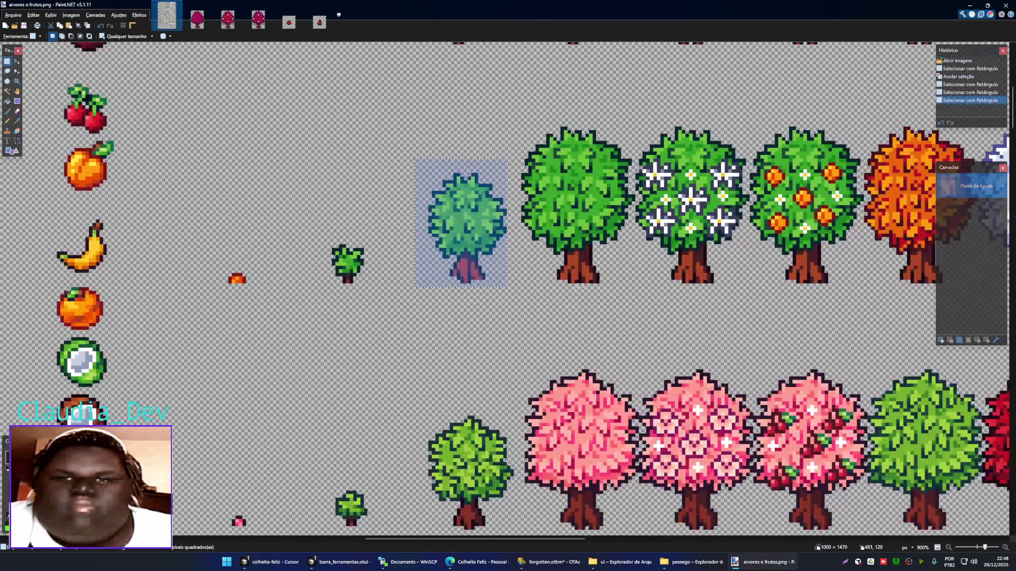
pyautogui.scroll(-1, 602, 255)
pyautogui.moveTo(602, 254); pyautogui.dragTo(627, 275)
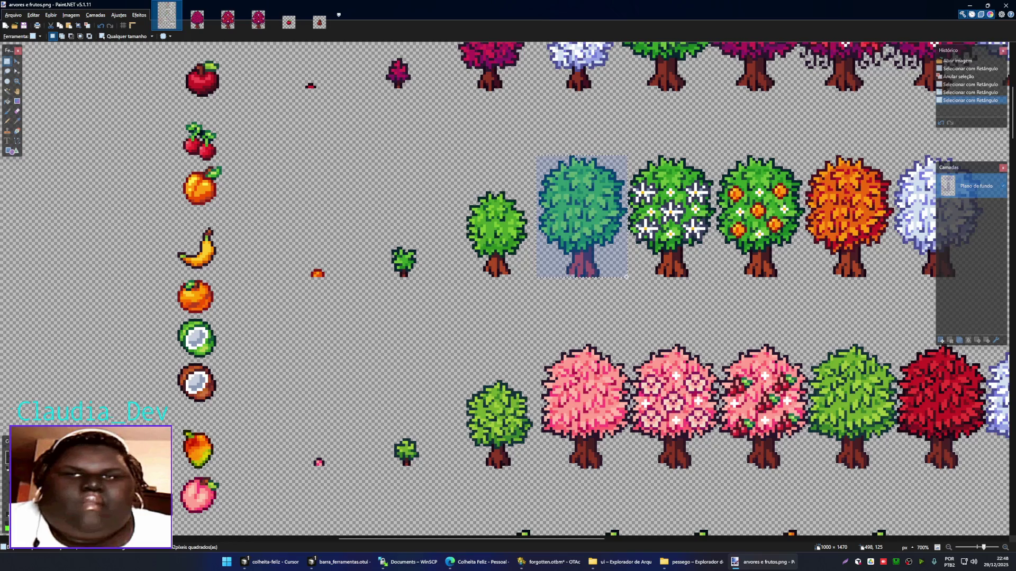
pyautogui.click(198, 19)
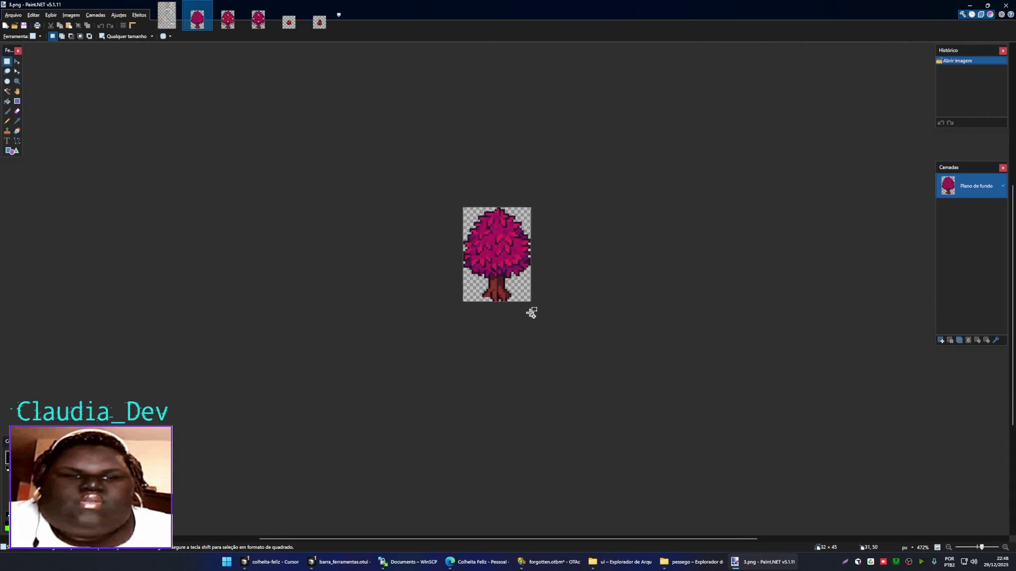
pyautogui.scroll(4, 531, 313)
pyautogui.hotkey('ctrl', 'v')
pyautogui.click(487, 330)
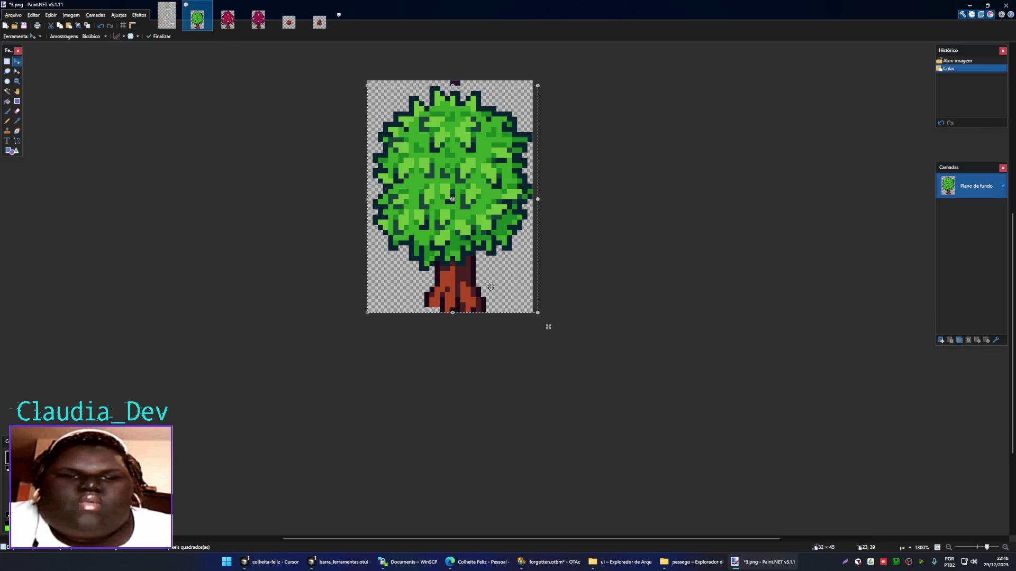
pyautogui.press('Left')
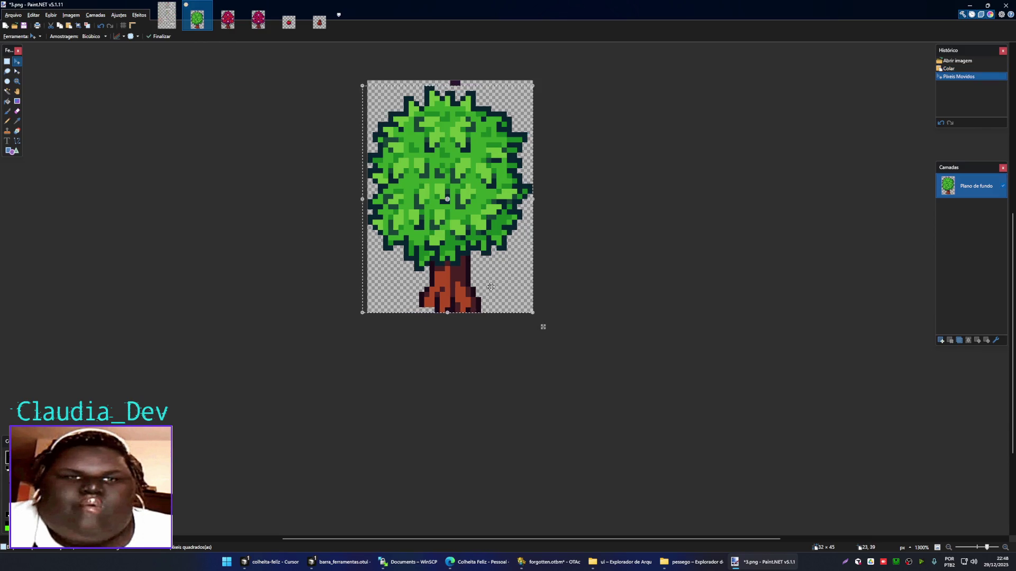
pyautogui.hotkey('ctrl', 'd')
# - Erase the stray pixels above the tree in 3.png, then save and close it
pyautogui.press('s')
pyautogui.moveTo(446, 77); pyautogui.dragTo(465, 87)
pyautogui.press('Delete')
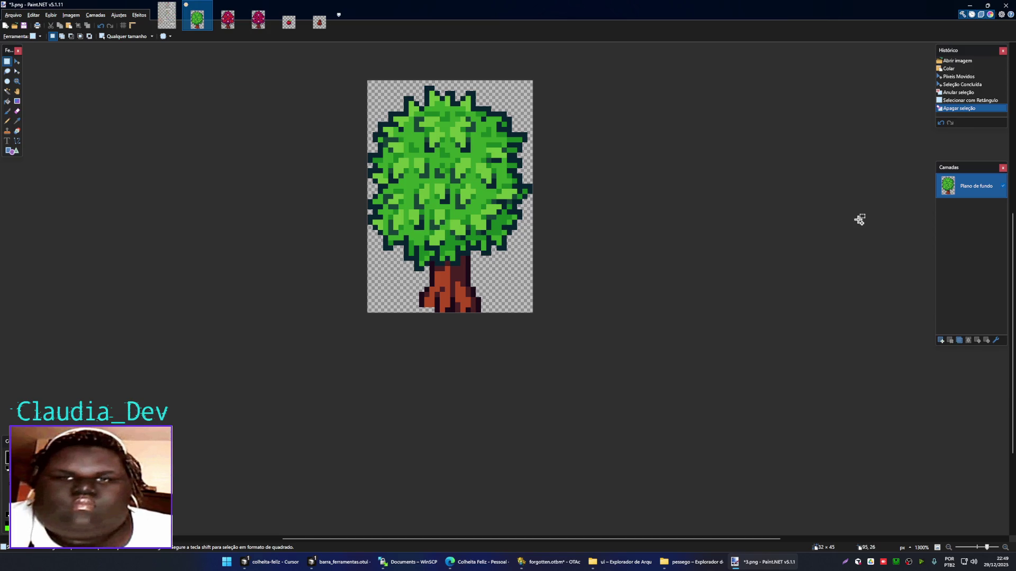
pyautogui.hotkey('ctrl', 's')
pyautogui.hotkey('ctrl', 'w')
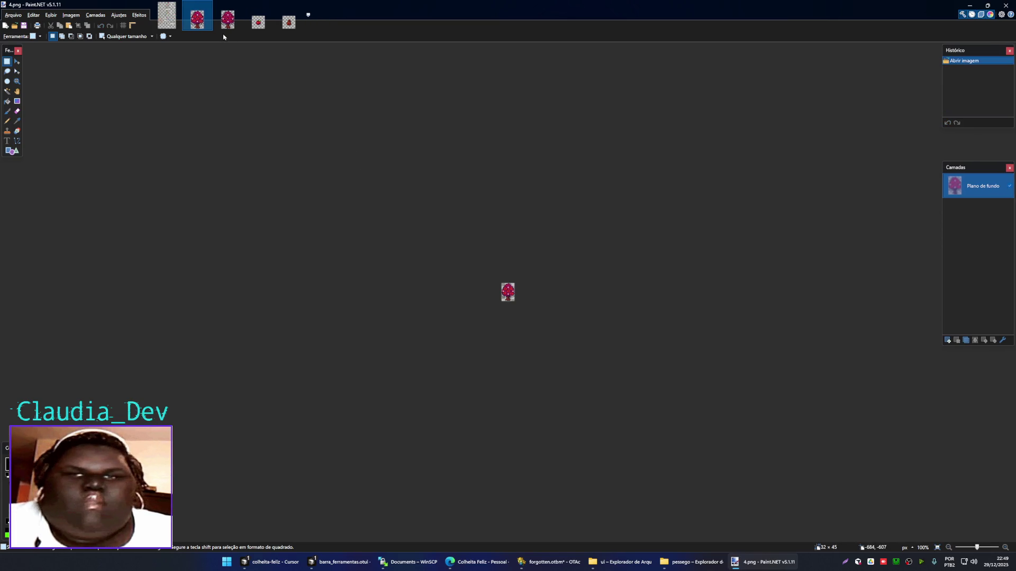
# - Select the white-flowered tree on the arvores e frutos sprite sheet
pyautogui.scroll(2, 534, 328)
pyautogui.scroll(3, 529, 312)
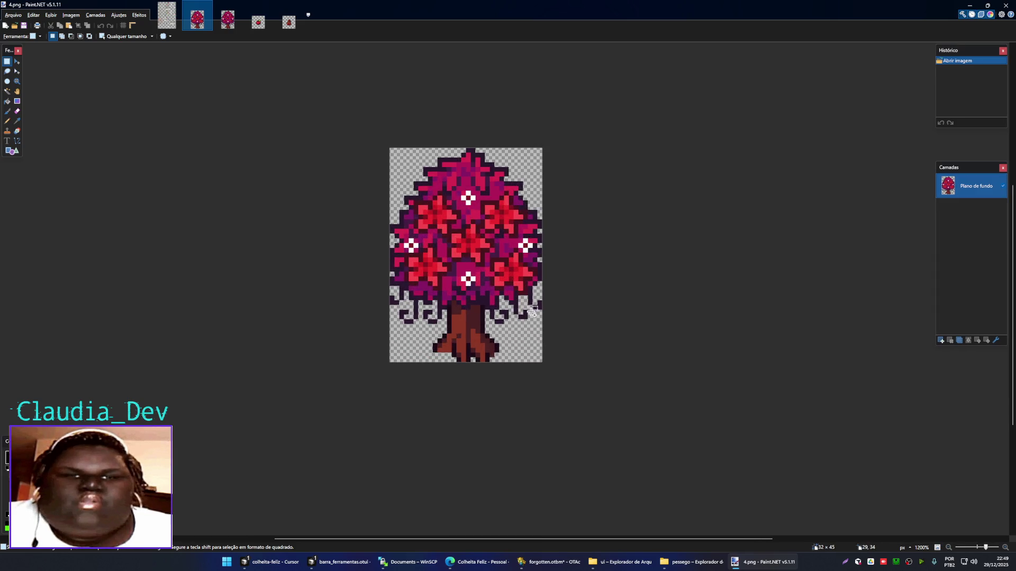
pyautogui.scroll(-1, 524, 299)
pyautogui.click(167, 16)
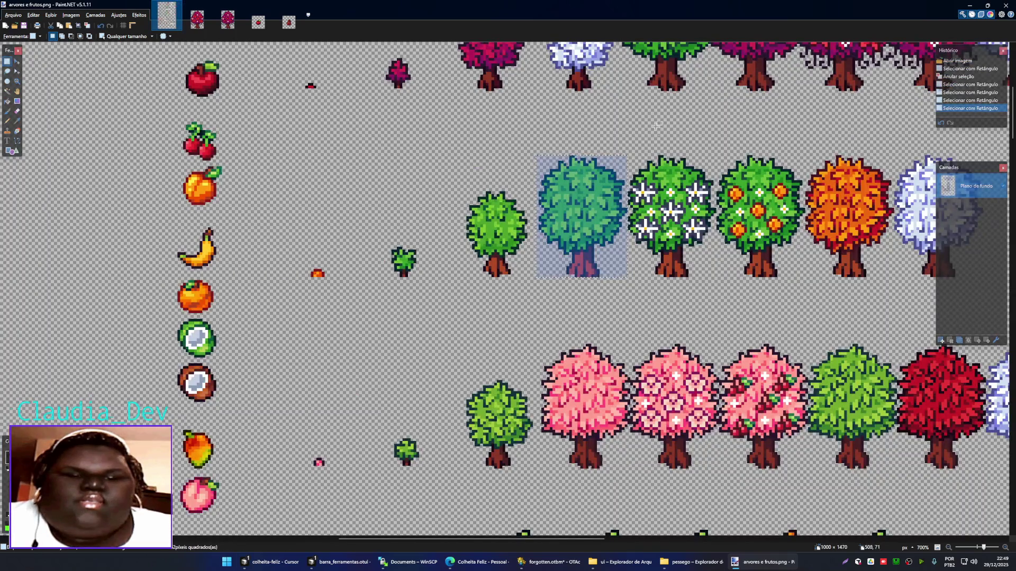
pyautogui.hotkey('alt', 'Tab')
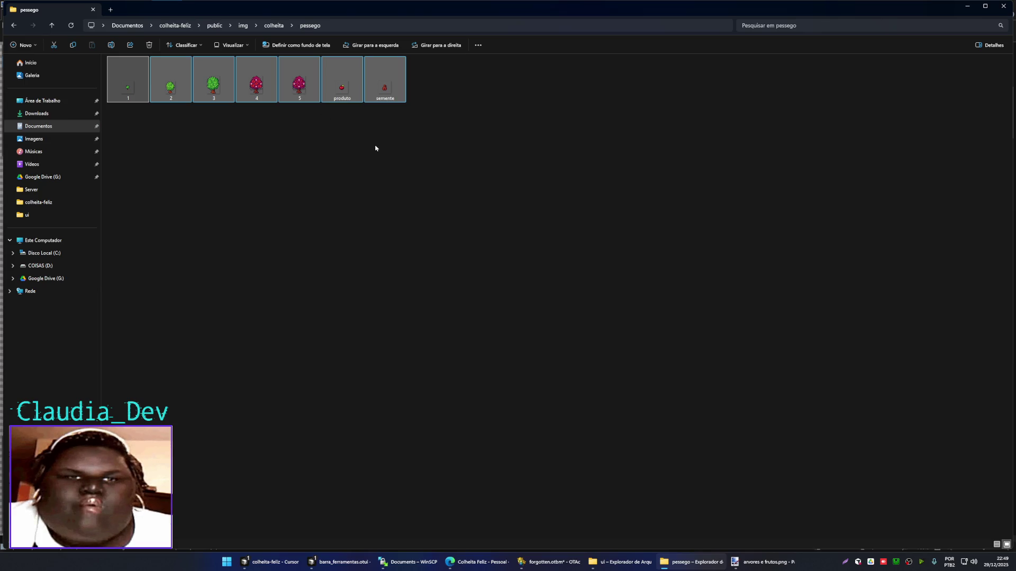
pyautogui.hotkey('alt', 'Tab')
pyautogui.click(633, 154)
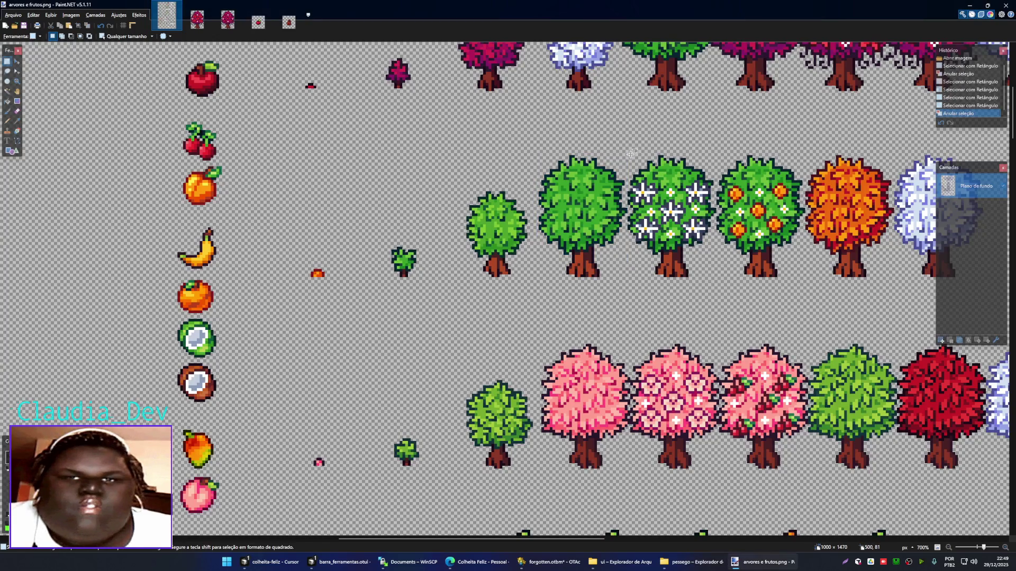
pyautogui.moveTo(630, 156)
pyautogui.mouseDown()
pyautogui.moveTo(710, 245)
pyautogui.moveTo(714, 277)
pyautogui.mouseUp()
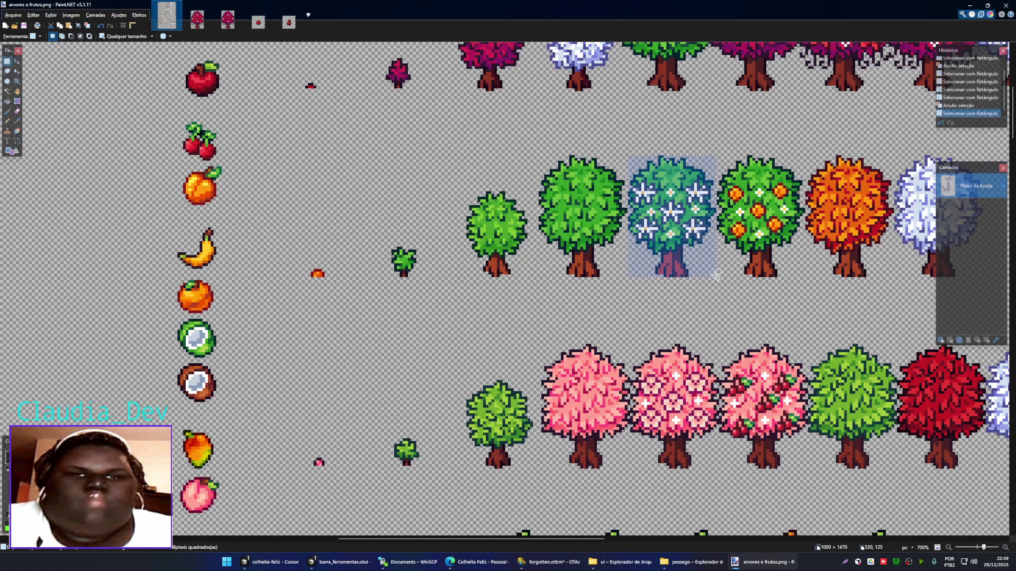
# - Clear the red tree from 4.png and paste in the white-flowered tree
pyautogui.click(197, 19)
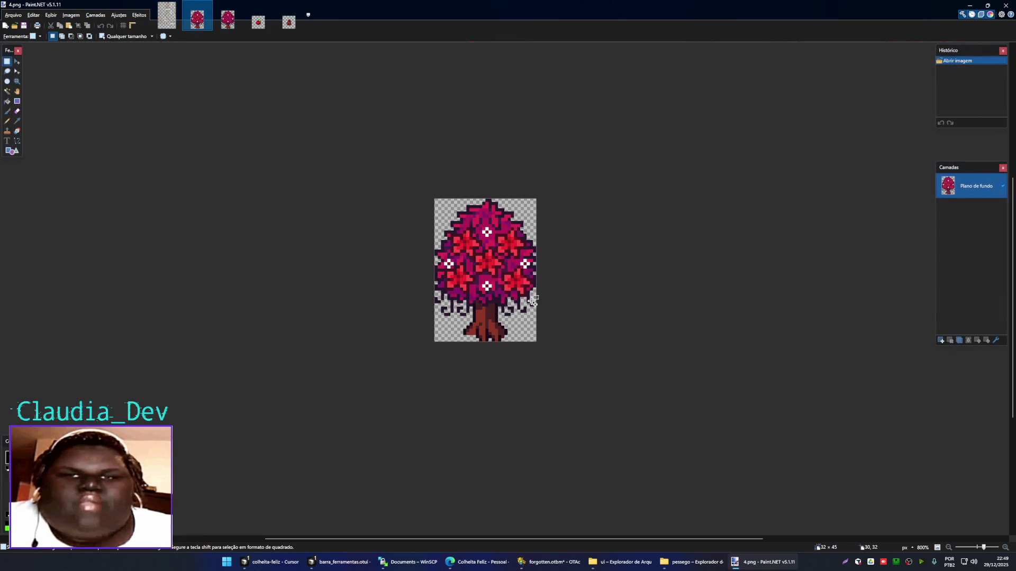
pyautogui.hotkey('ctrl', 'v')
pyautogui.hotkey('ctrl', 'a')
pyautogui.press('Delete')
pyautogui.hotkey('ctrl', 'v')
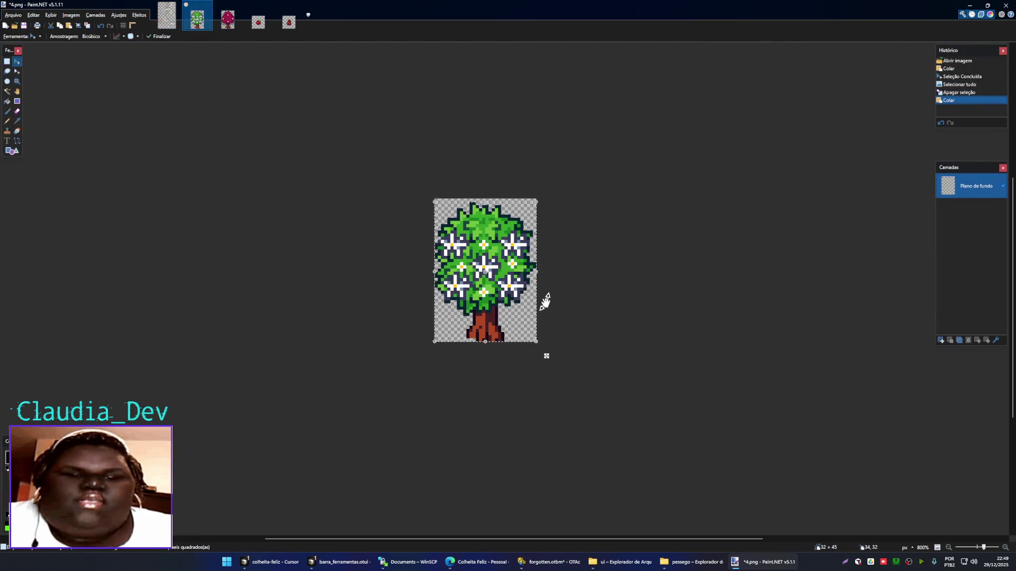
pyautogui.hotkey('ctrl', 'd')
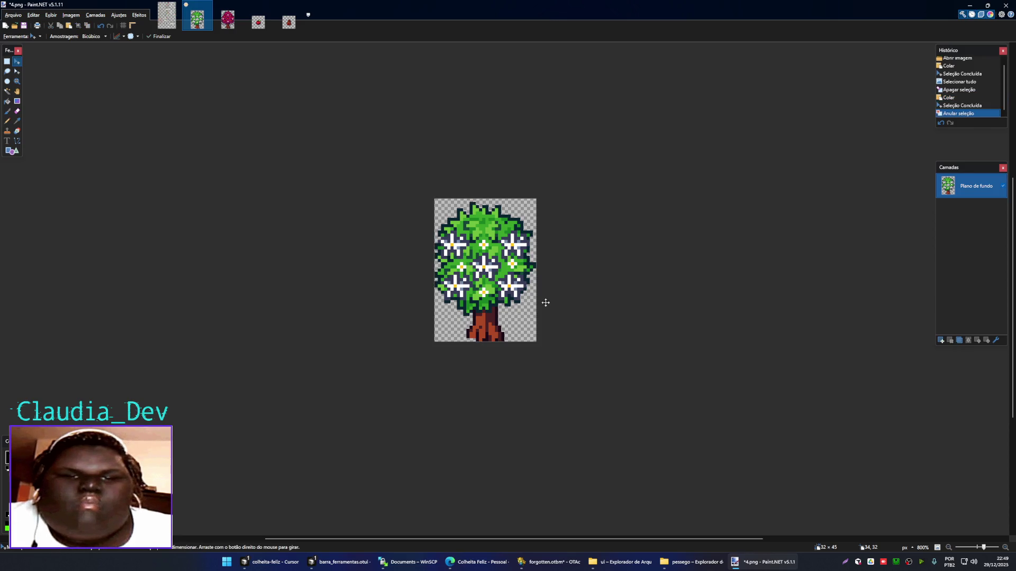
# - Save the image over 4.png as PNG and close it
pyautogui.hotkey('ctrl', 'shift', 's')
pyautogui.click(528, 193)
pyautogui.click(618, 378)
pyautogui.click(523, 280)
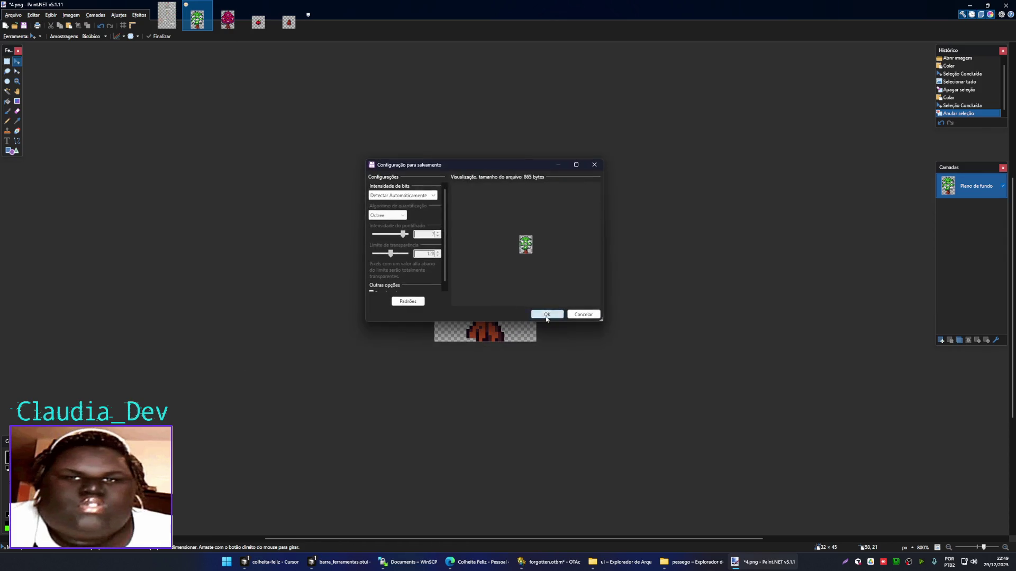
pyautogui.click(545, 314)
pyautogui.hotkey('ctrl', 'shift', 's')
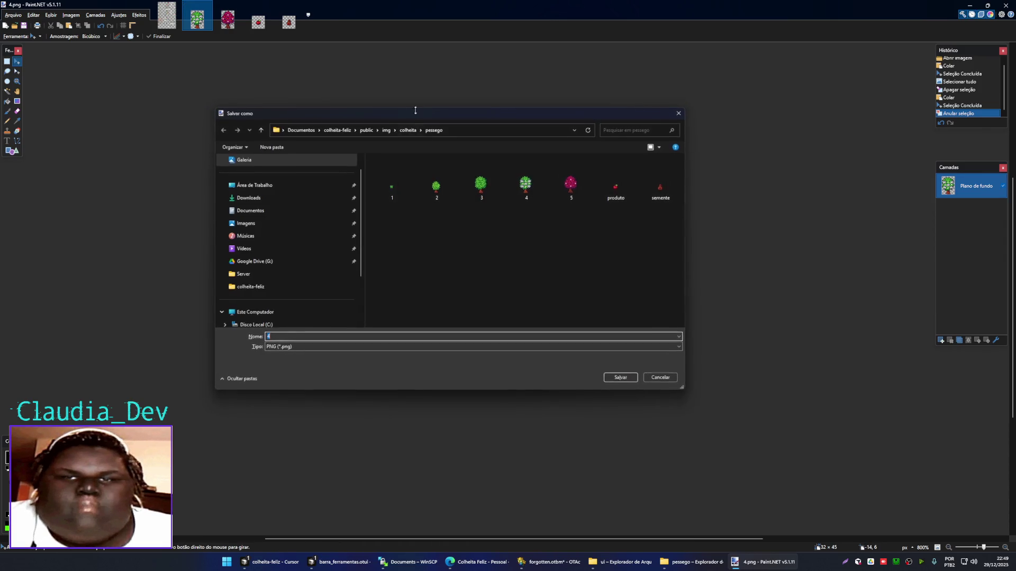
pyautogui.click(678, 113)
pyautogui.hotkey('ctrl', 'w')
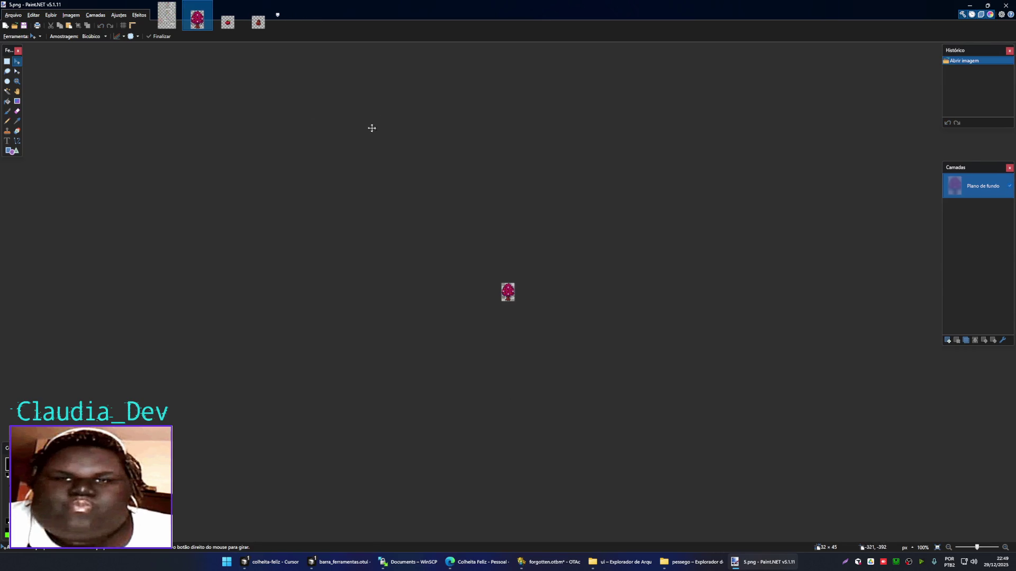
# - Rectangle-select the orange-fruit tree on the sprite sheet
pyautogui.hotkey('ctrl', 'shift', 'Tab')
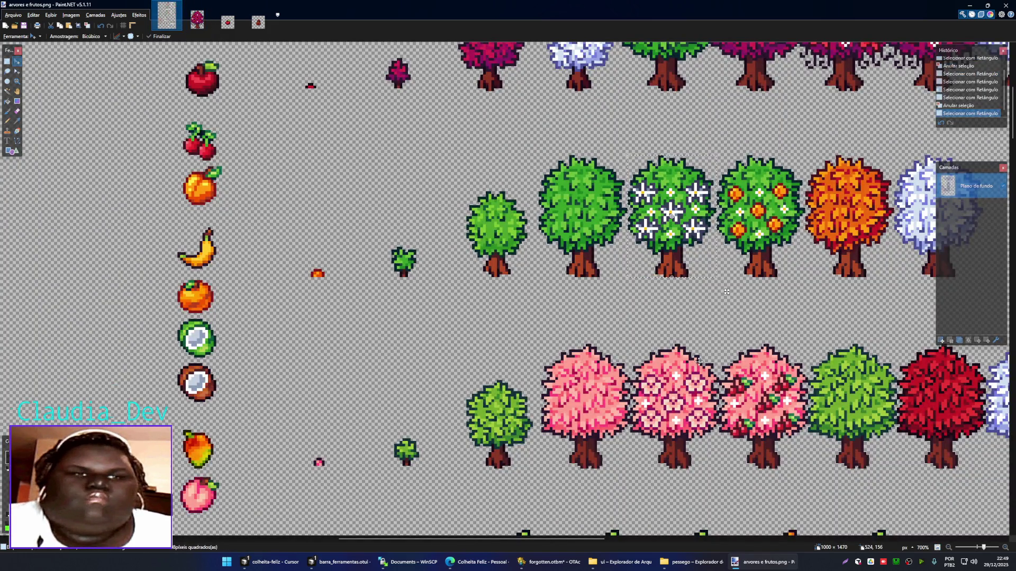
pyautogui.hscroll(5, 726, 292)
pyautogui.hotkey('ctrl', 'd')
pyautogui.press('s')
pyautogui.moveTo(419, 172); pyautogui.dragTo(503, 292)
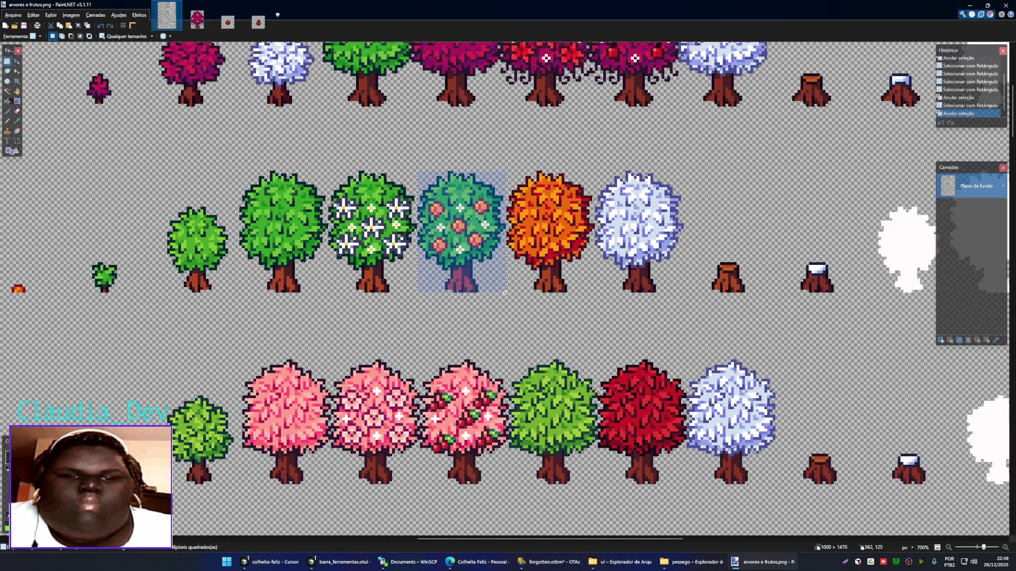
# - Erase the magenta tree in 5.png and paste in the orange-fruit tree
pyautogui.click(197, 18)
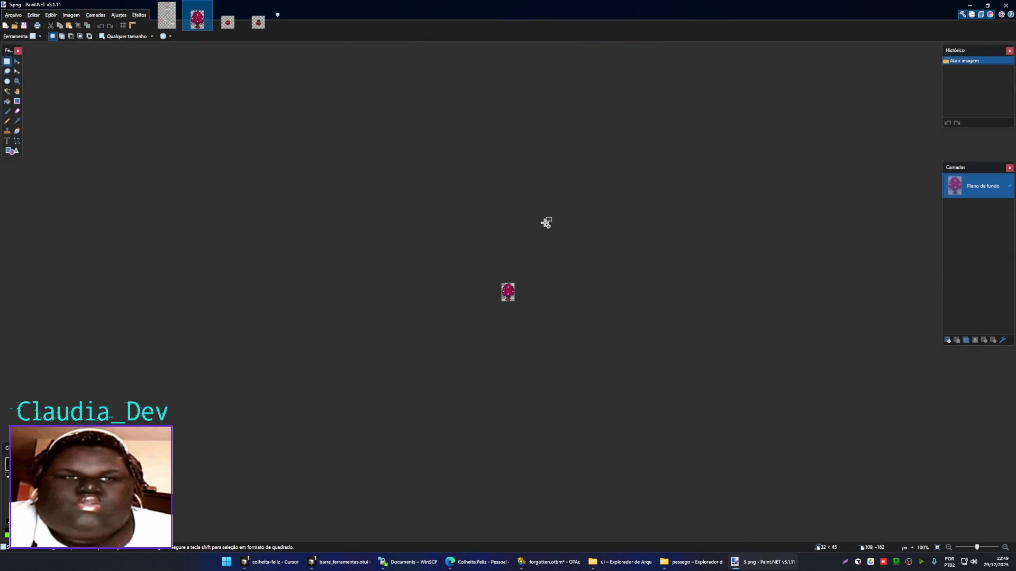
pyautogui.keyDown('ctrl'); pyautogui.scroll(5, 517, 318); pyautogui.keyUp('ctrl')
pyautogui.hotkey('ctrl', 'a')
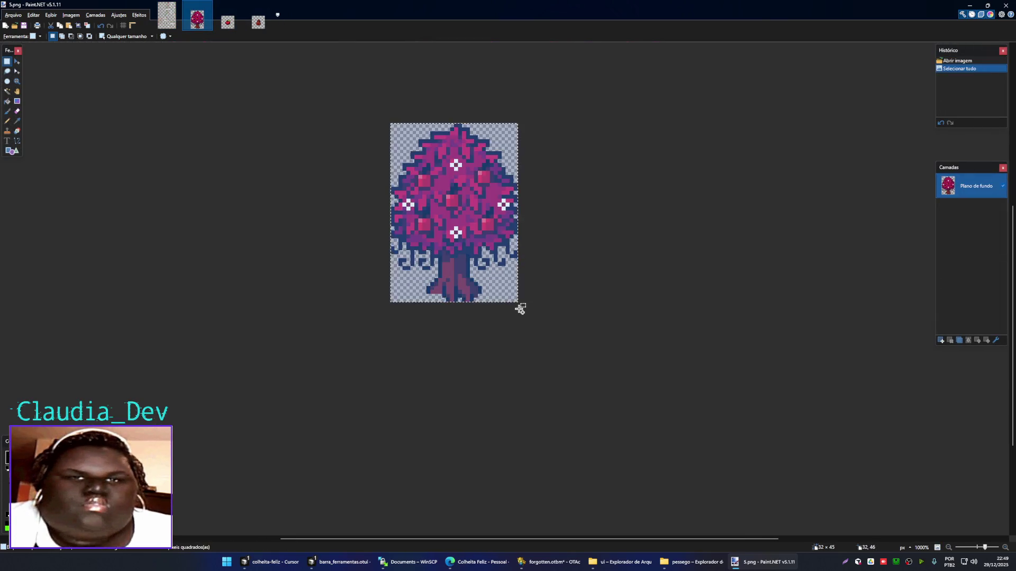
pyautogui.hotkey('ctrl', 'v')
pyautogui.hotkey('ctrl', 'a')
pyautogui.press('Delete')
pyautogui.hotkey('ctrl', 'v')
pyautogui.hotkey('ctrl', 'd')
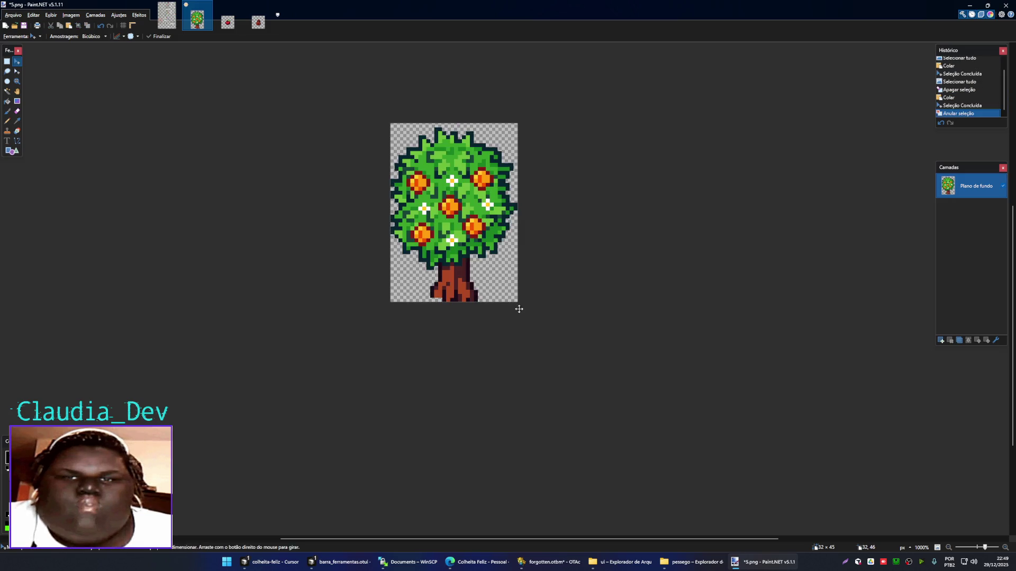
# - Save the image over the existing 5.png with default PNG settings
pyautogui.hotkey('ctrl', 'shift', 's')
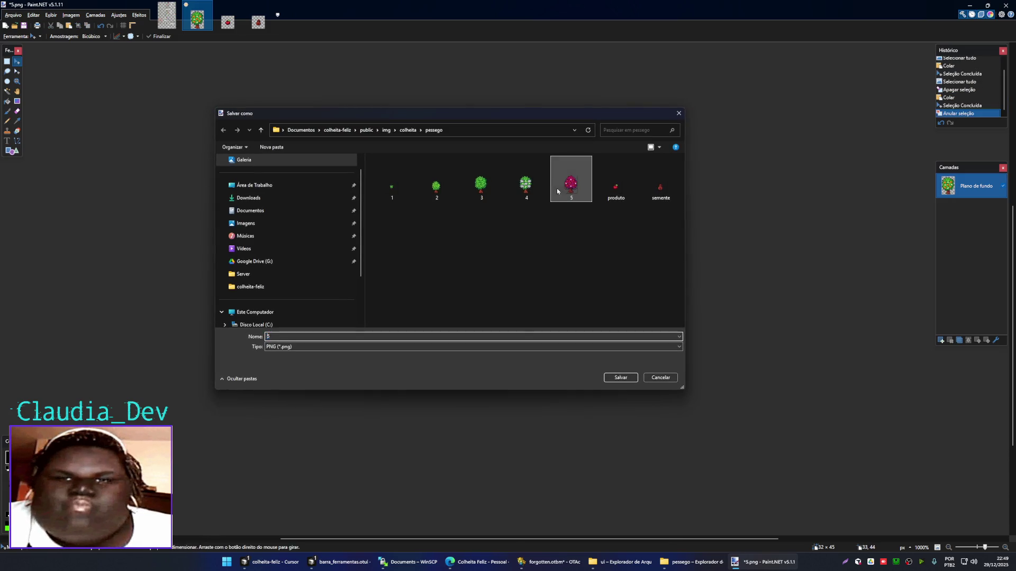
pyautogui.click(620, 377)
pyautogui.click(527, 281)
pyautogui.click(545, 312)
# - Rectangle-select the peach fruit on the sprite sheet
pyautogui.click(166, 16)
pyautogui.scroll(-2, 461, 335)
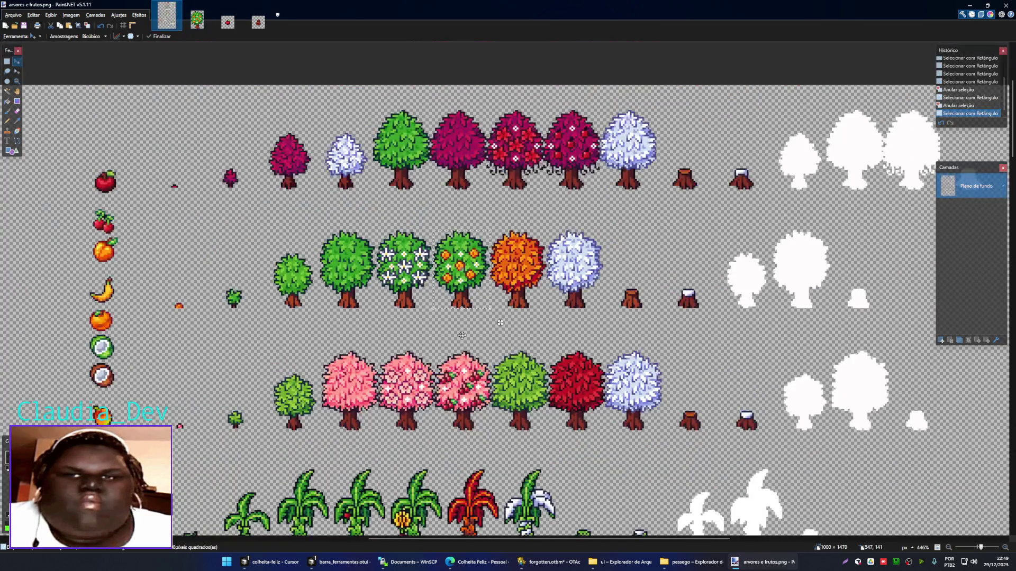
pyautogui.scroll(3, 129, 308)
pyautogui.press('s')
pyautogui.moveTo(62, 158); pyautogui.dragTo(123, 219)
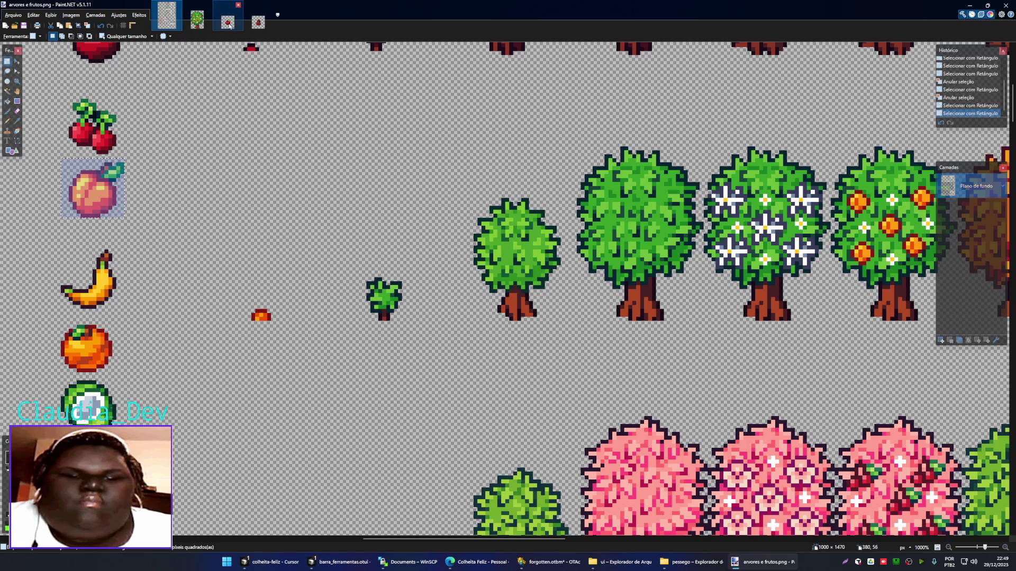
# - Close 5.png and paste the peach into produto.png, nudged up one pixel
pyautogui.click(197, 22)
pyautogui.hotkey('ctrl', 'w')
pyautogui.scroll(8, 510, 290)
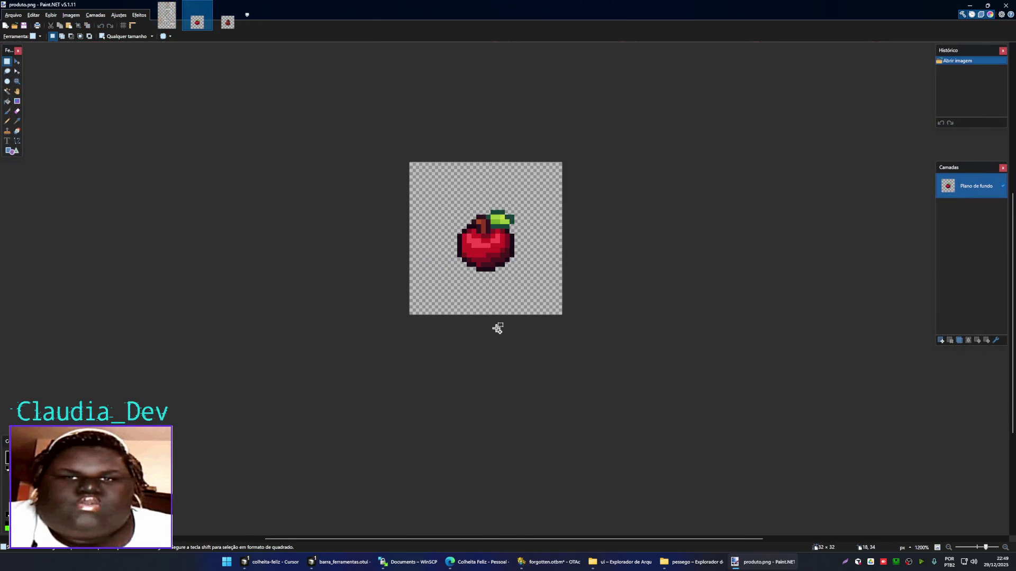
pyautogui.hotkey('ctrl', 'v')
pyautogui.press('Up')
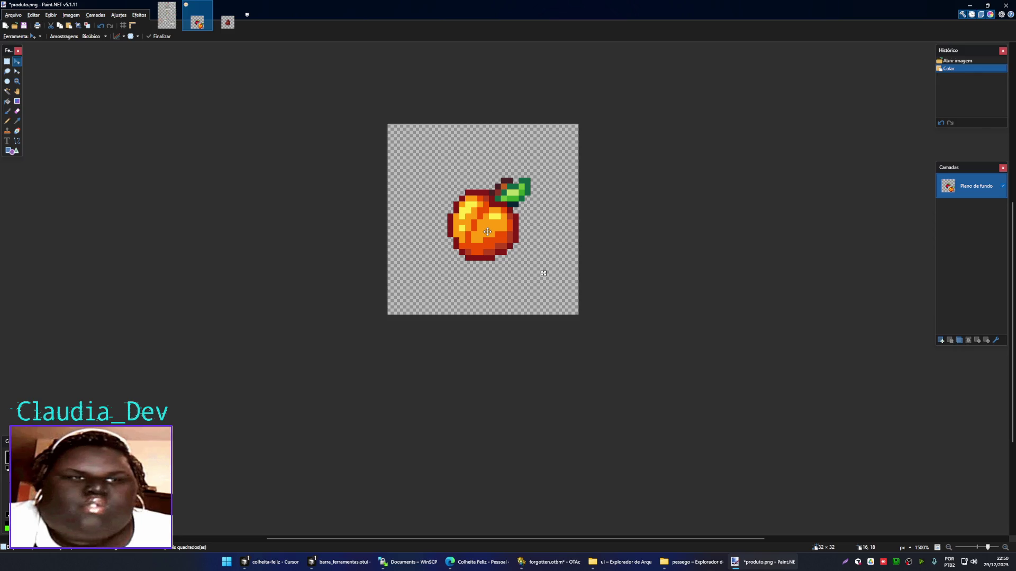
pyautogui.hotkey('ctrl', 'd')
# - Review the sprite sheet and saved pessego sprites, then return to produto.png unsaved
pyautogui.scroll(-1, 489, 236)
pyautogui.scroll(-3, 544, 285)
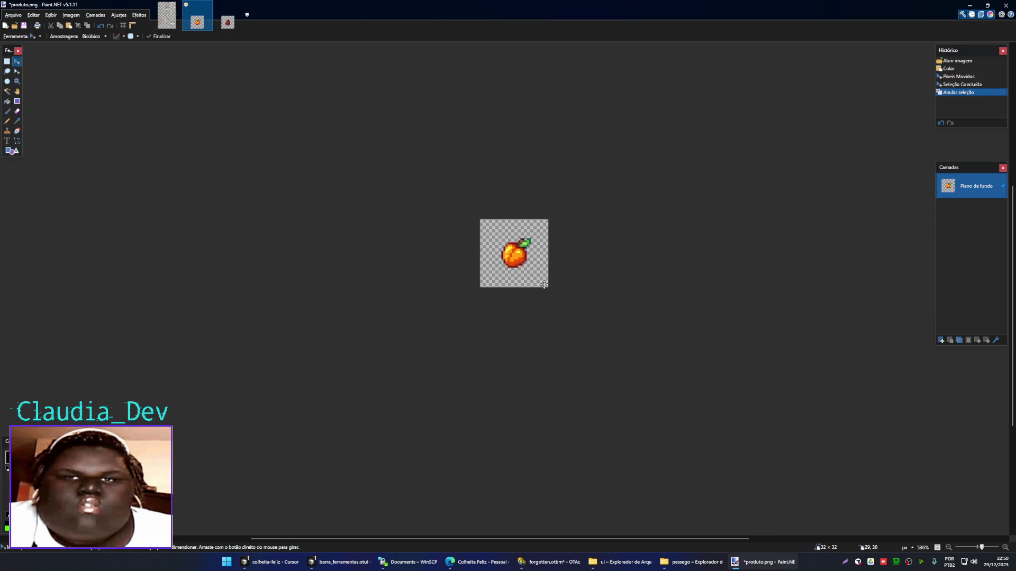
pyautogui.scroll(3, 543, 284)
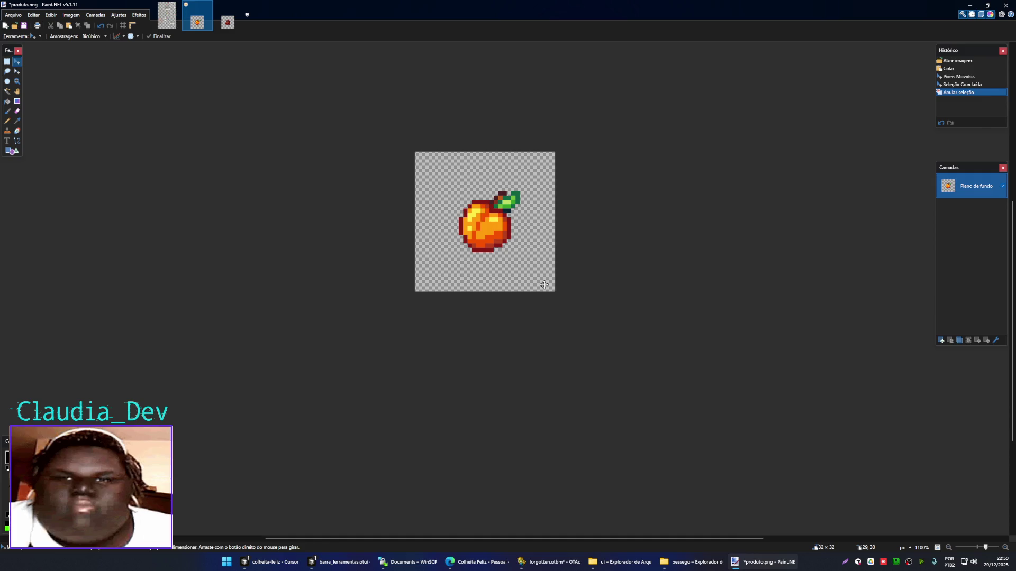
pyautogui.hotkey('ctrl', 'shift', 'Tab')
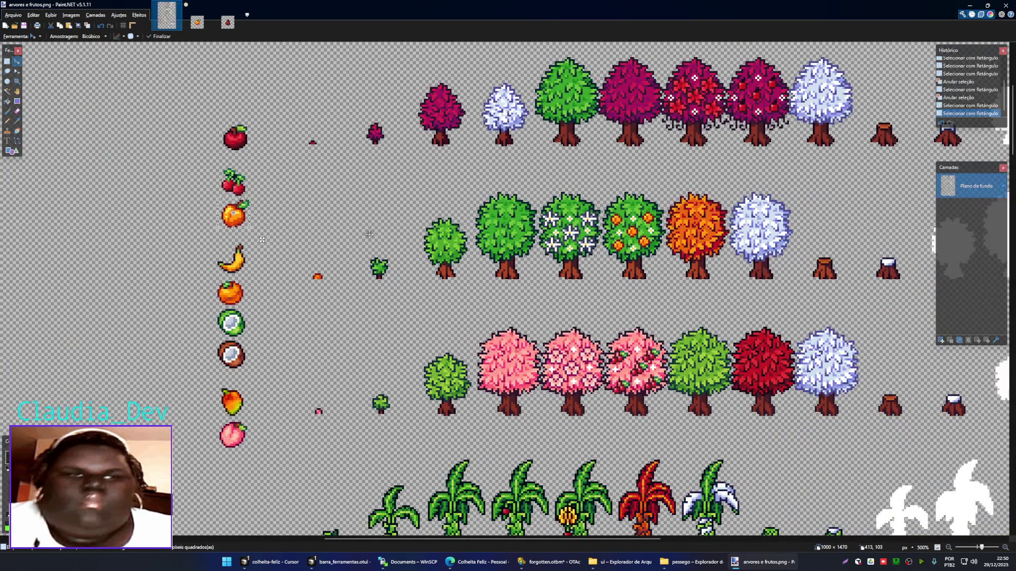
pyautogui.scroll(-3, 369, 234)
pyautogui.scroll(-2, 369, 234)
pyautogui.scroll(-4, 369, 234)
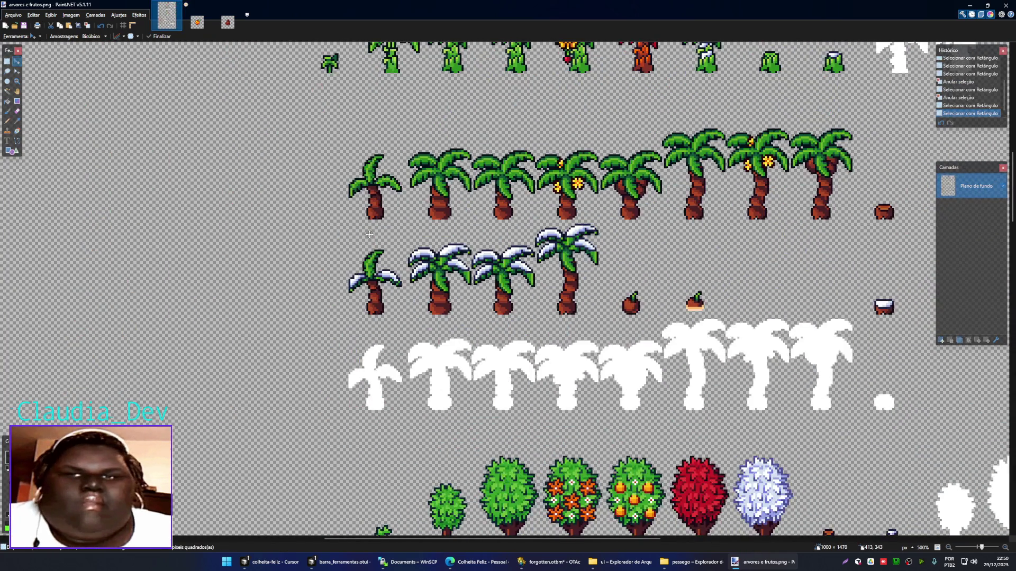
pyautogui.scroll(-5, 369, 233)
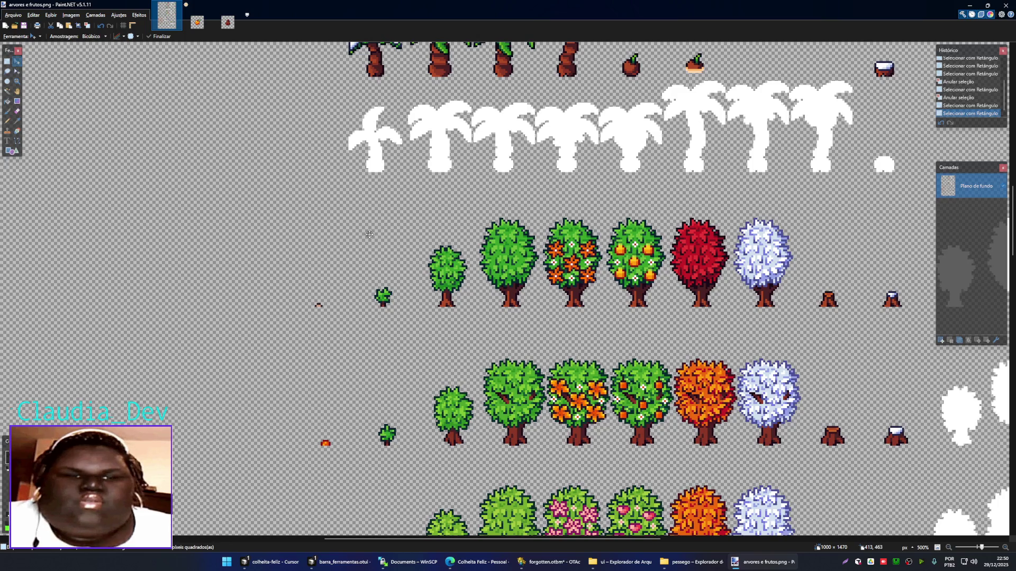
pyautogui.scroll(3, 369, 234)
pyautogui.scroll(8, 369, 234)
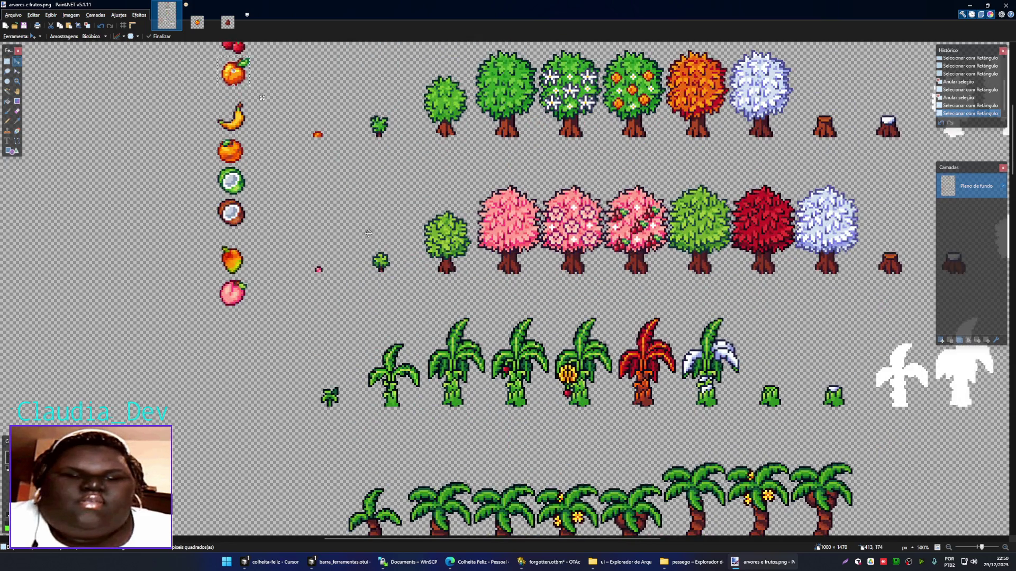
pyautogui.scroll(1, 369, 233)
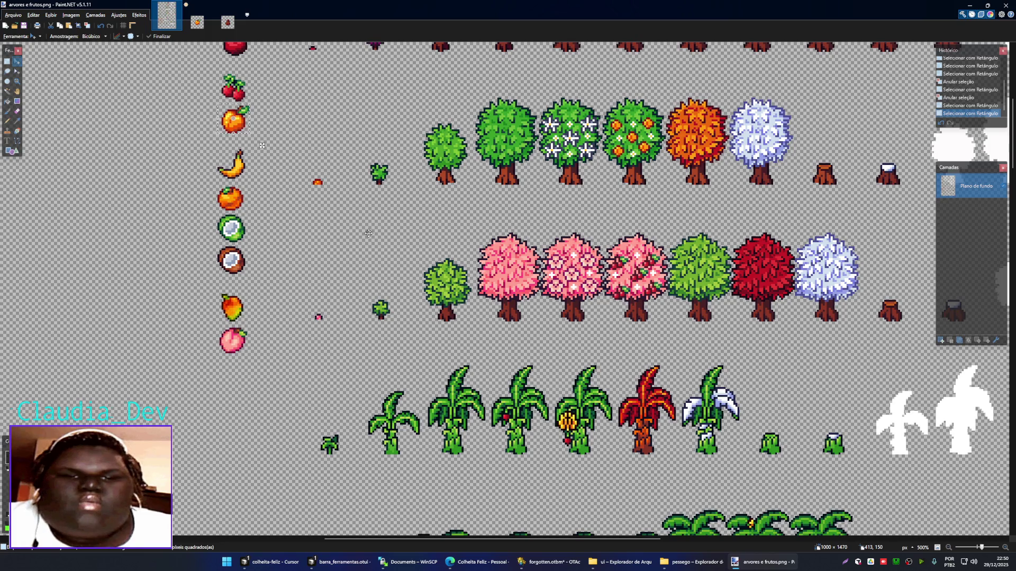
pyautogui.scroll(1, 369, 233)
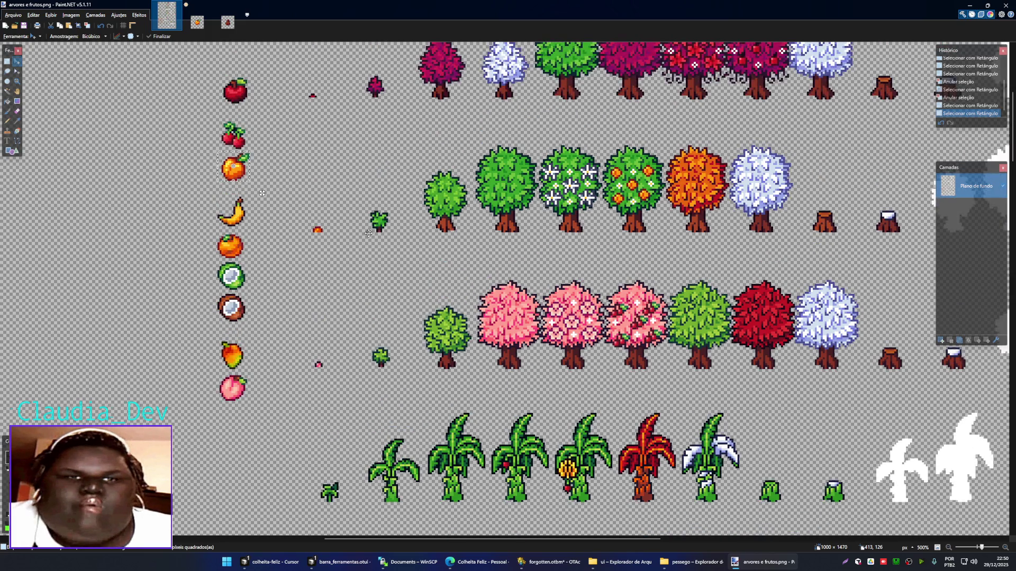
pyautogui.scroll(1, 369, 233)
pyautogui.scroll(1, 369, 233)
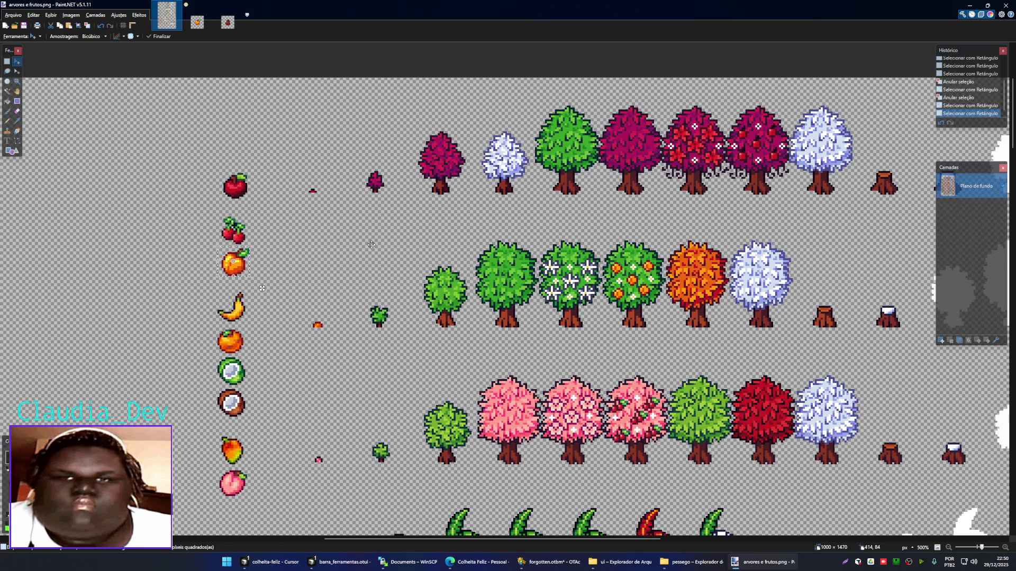
pyautogui.hotkey('alt', 'Tab')
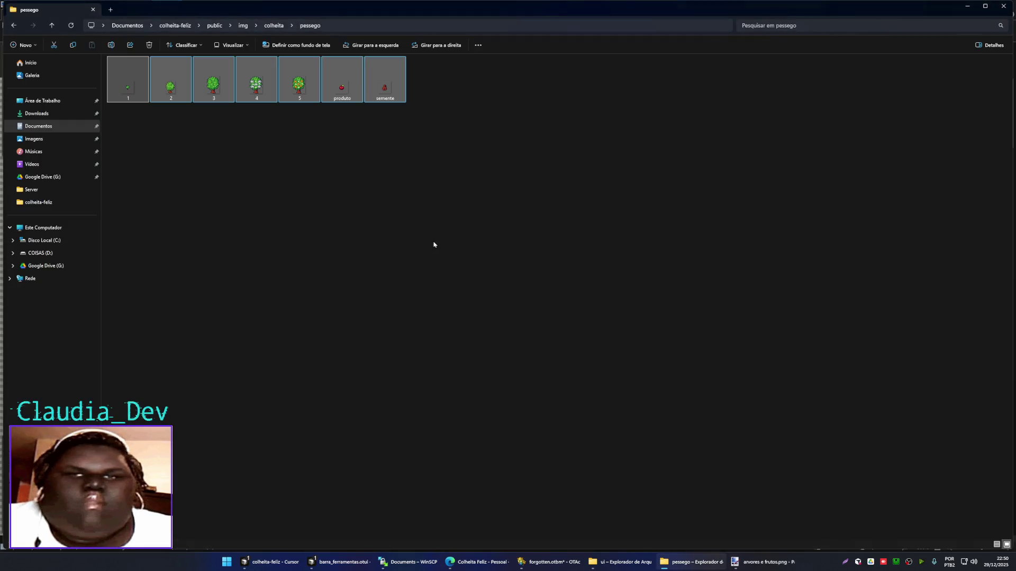
pyautogui.hotkey('alt', 'Tab')
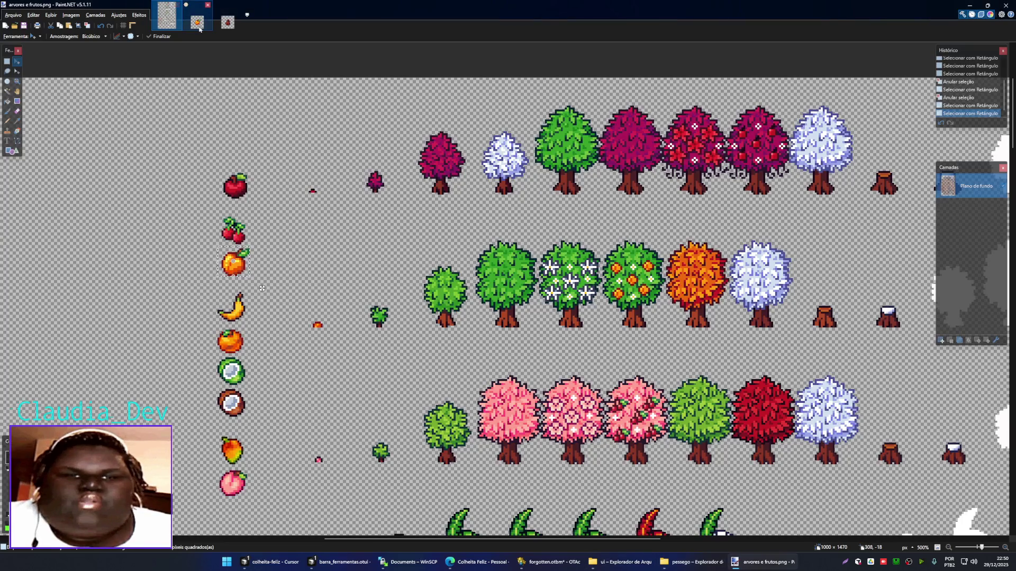
pyautogui.click(197, 22)
pyautogui.hotkey('ctrl', 's')
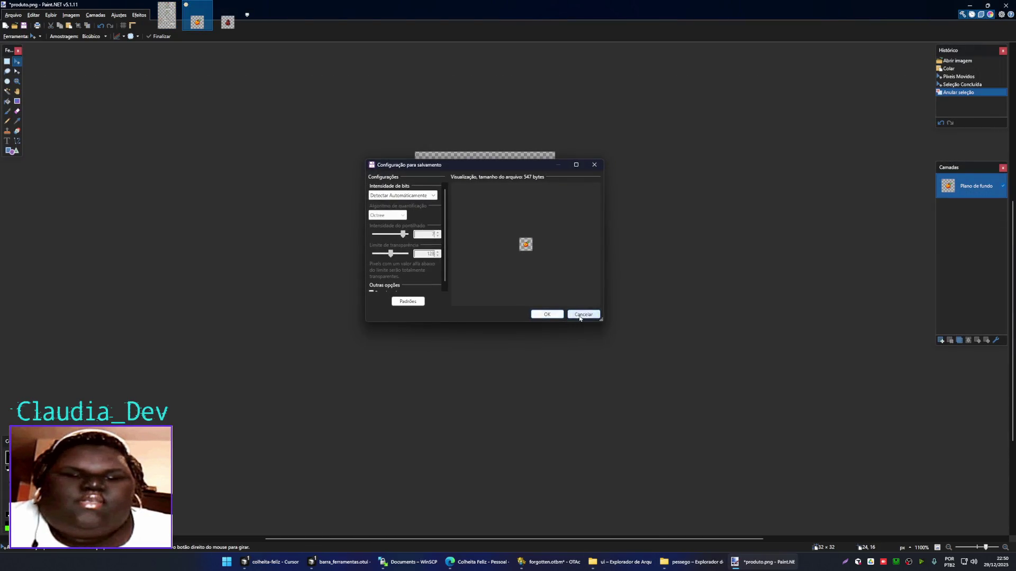
pyautogui.click(579, 316)
# - Clear produto.png and place the pasted peach sprite at the canvas centre
pyautogui.hotkey('ctrl', 'a')
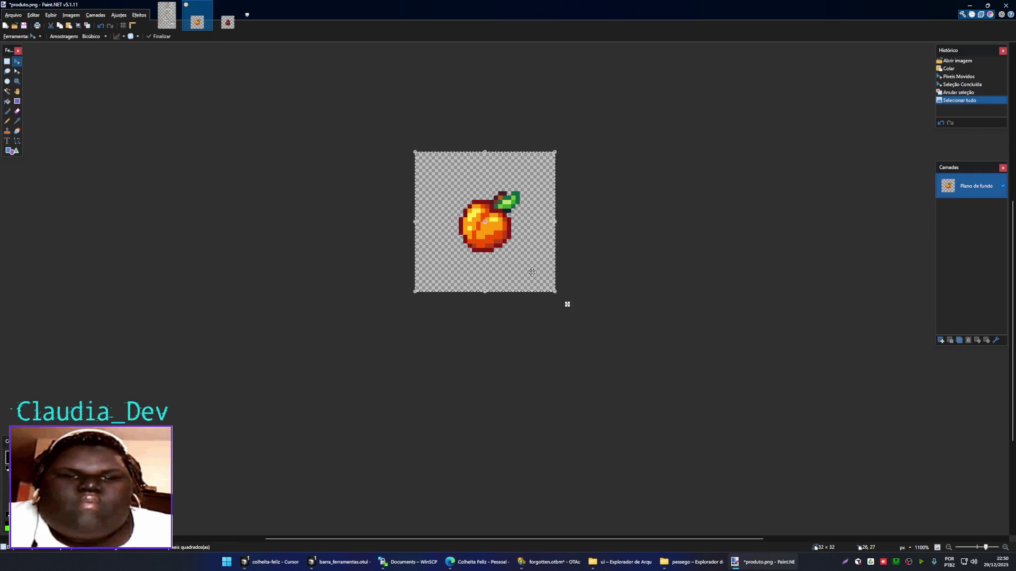
pyautogui.press('Delete')
pyautogui.hotkey('ctrl', 'v')
pyautogui.moveTo(524, 271); pyautogui.dragTo(482, 229)
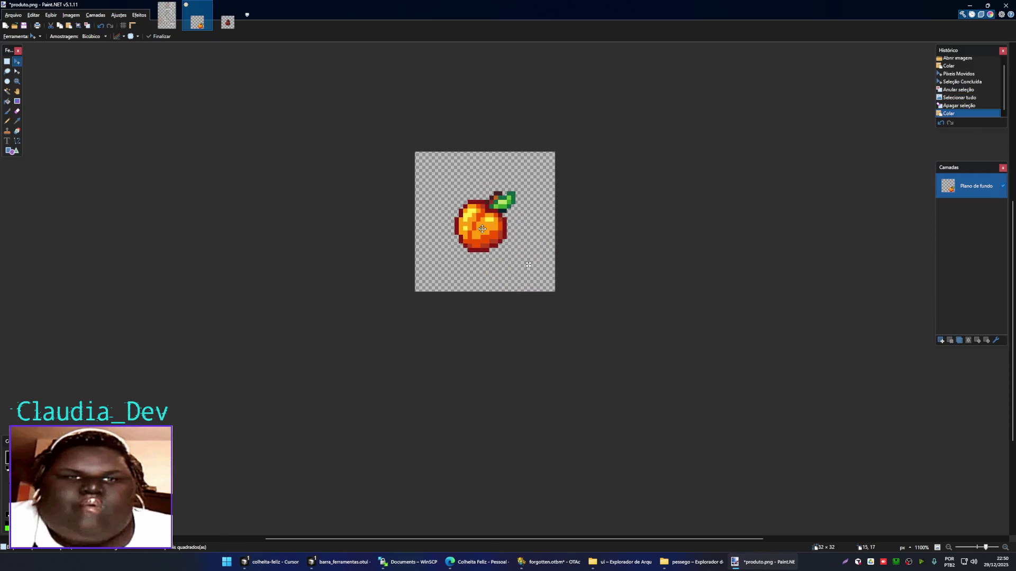
pyautogui.hotkey('ctrl', 'd')
# - Save the image over the existing produto.png with default PNG settings
pyautogui.hotkey('ctrl', 'shift', 's')
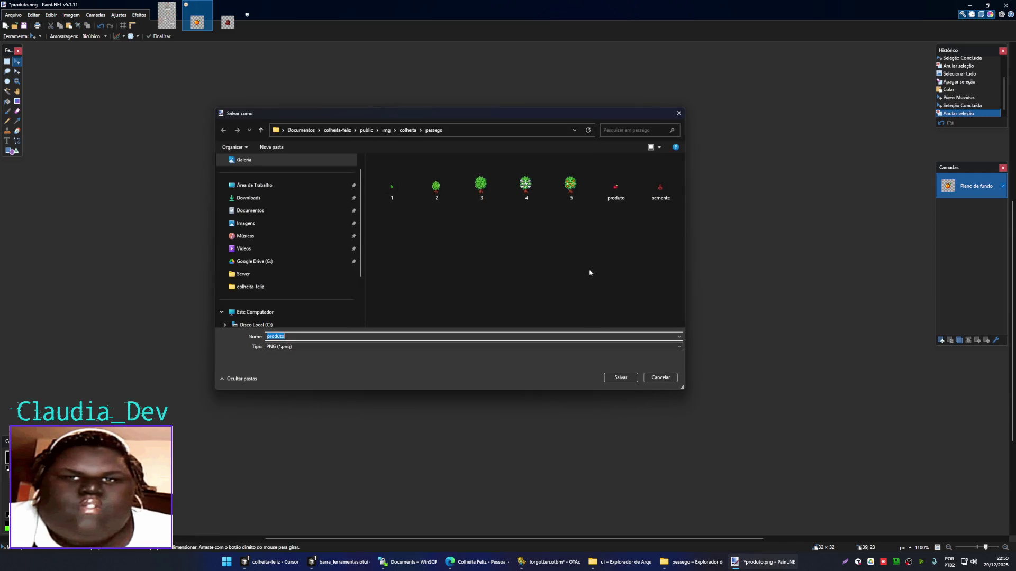
pyautogui.click(616, 188)
pyautogui.click(620, 378)
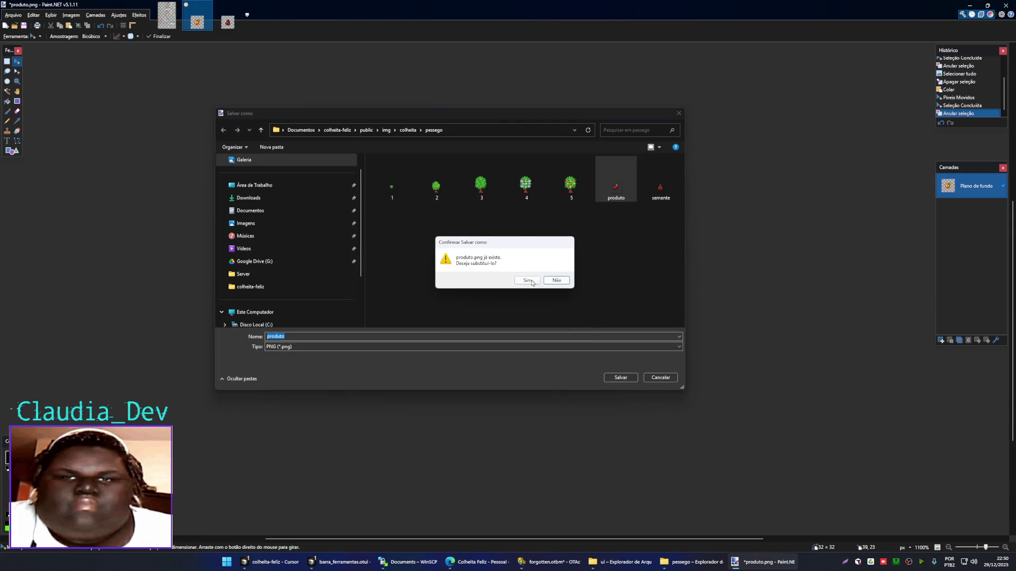
pyautogui.click(532, 281)
pyautogui.click(546, 313)
pyautogui.click(167, 14)
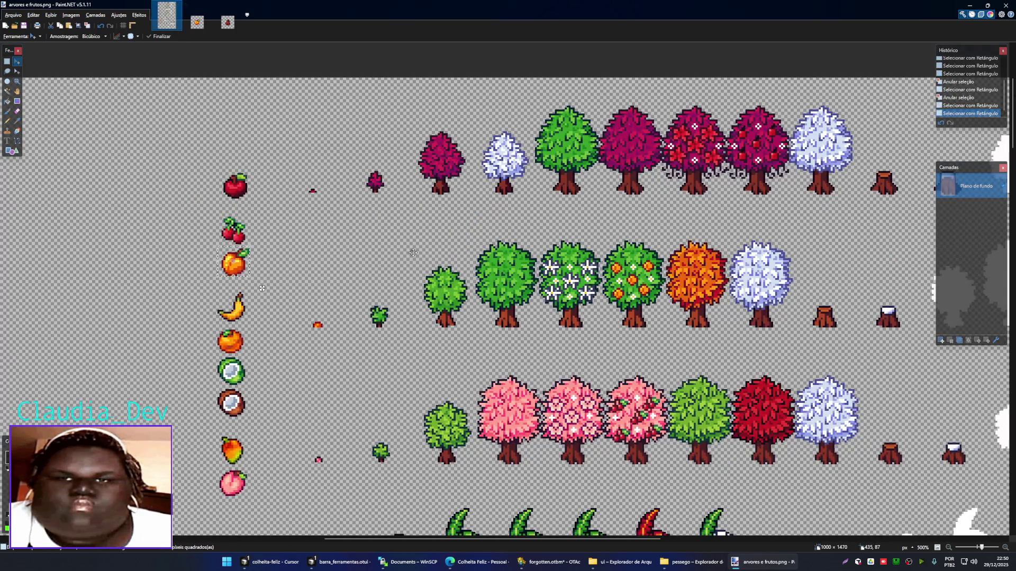
# - Pan to the seed bag grids and select the peach seed bag sprite
pyautogui.scroll(-1, 395, 309)
pyautogui.scroll(-10, 302, 365)
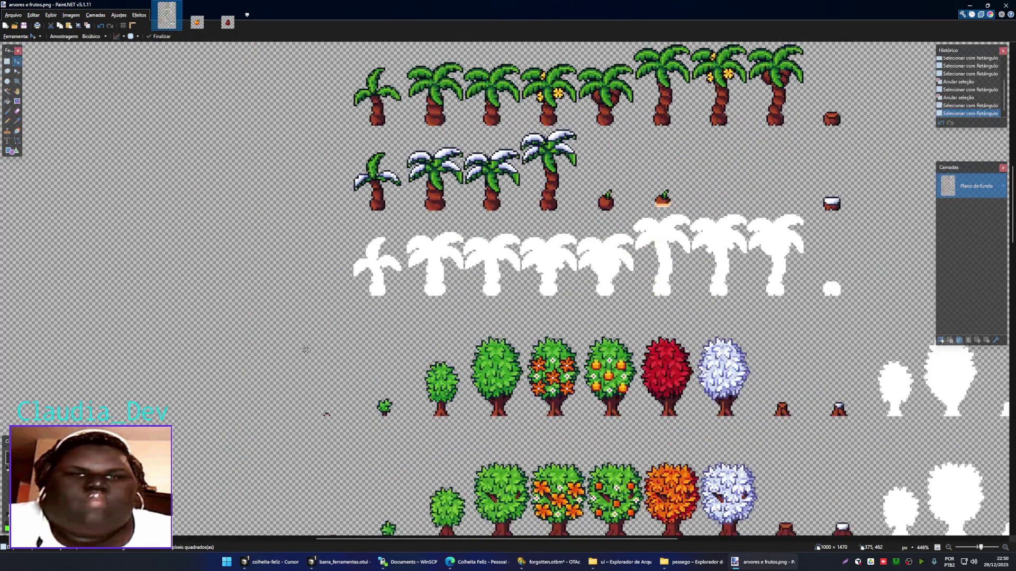
pyautogui.scroll(-10, 302, 365)
pyautogui.scroll(-10, 371, 317)
pyautogui.hscroll(-5, 429, 261)
pyautogui.moveTo(429, 261); pyautogui.dragTo(677, 246)
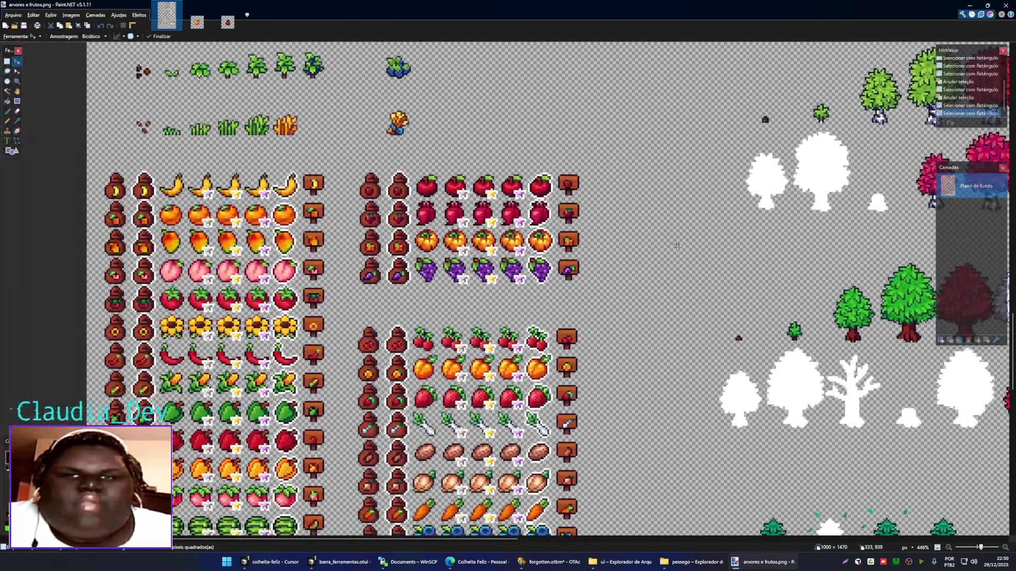
pyautogui.scroll(-3, 402, 254)
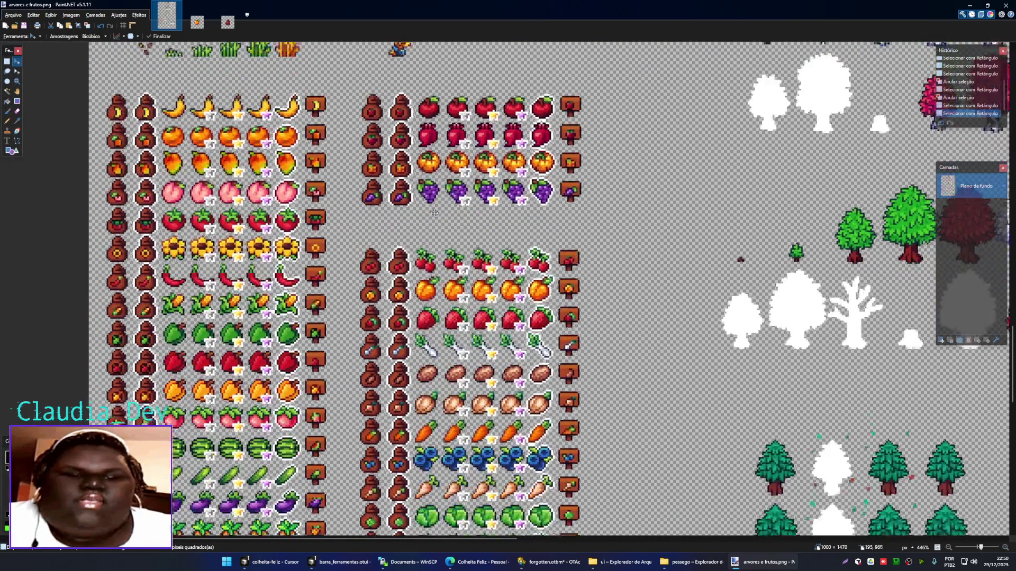
pyautogui.scroll(3, 371, 233)
pyautogui.press('s')
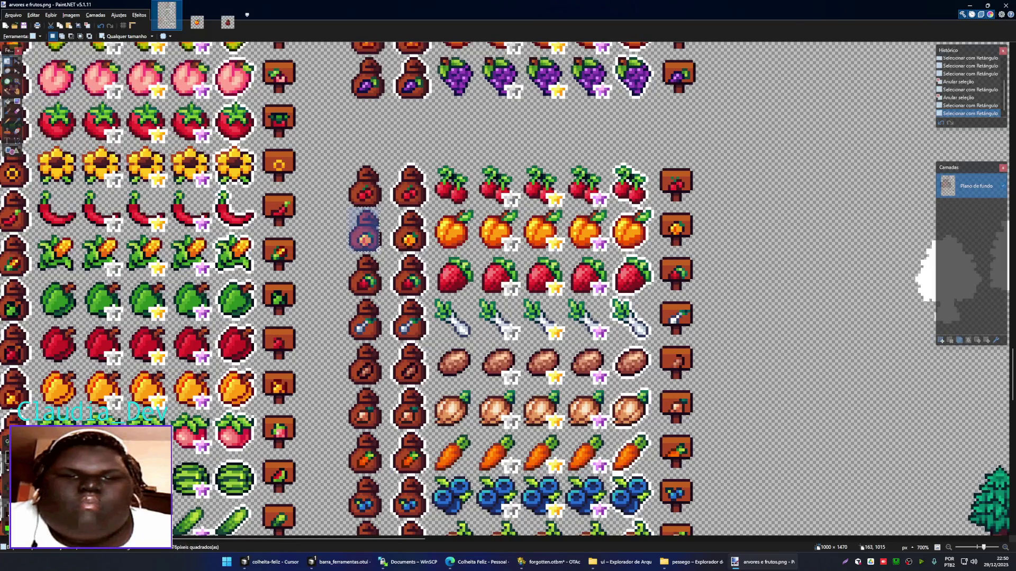
pyautogui.moveTo(380, 249); pyautogui.dragTo(381, 250)
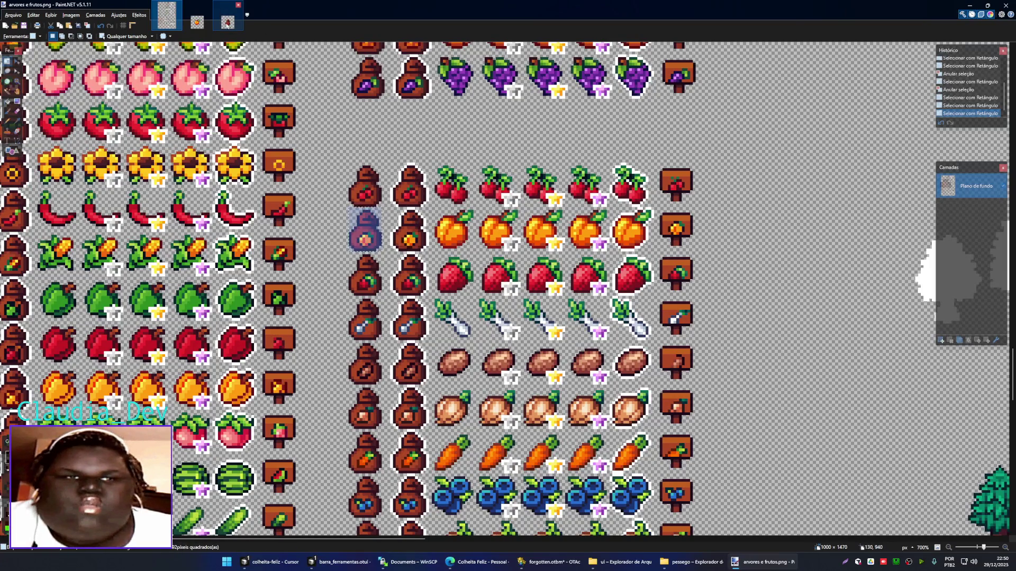
# - Paste the peach seed bag into semente.png, aligned over the old bag
pyautogui.click(230, 26)
pyautogui.hotkey('ctrl', 'v')
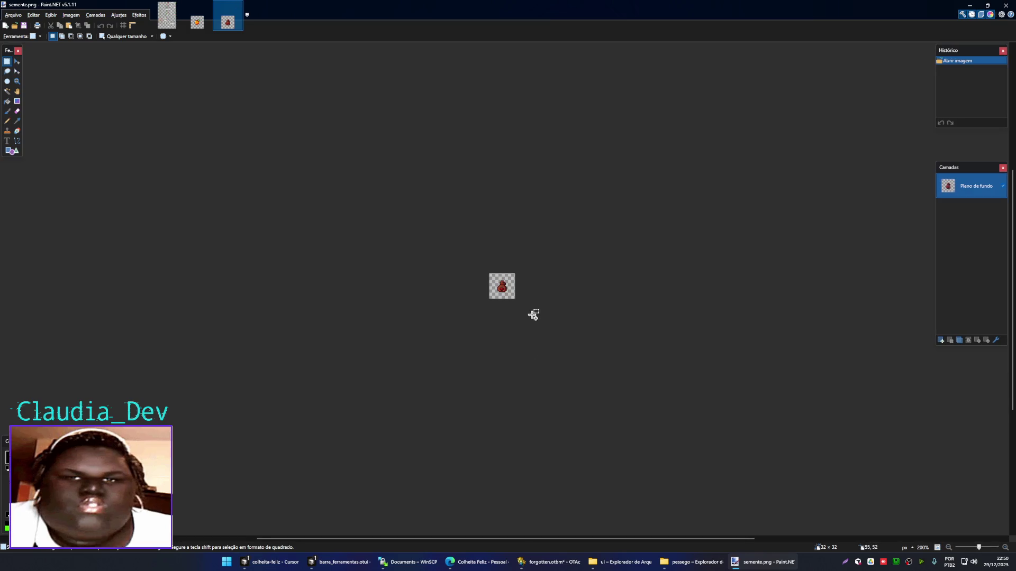
pyautogui.scroll(5, 520, 343)
pyautogui.moveTo(478, 259); pyautogui.dragTo(446, 232)
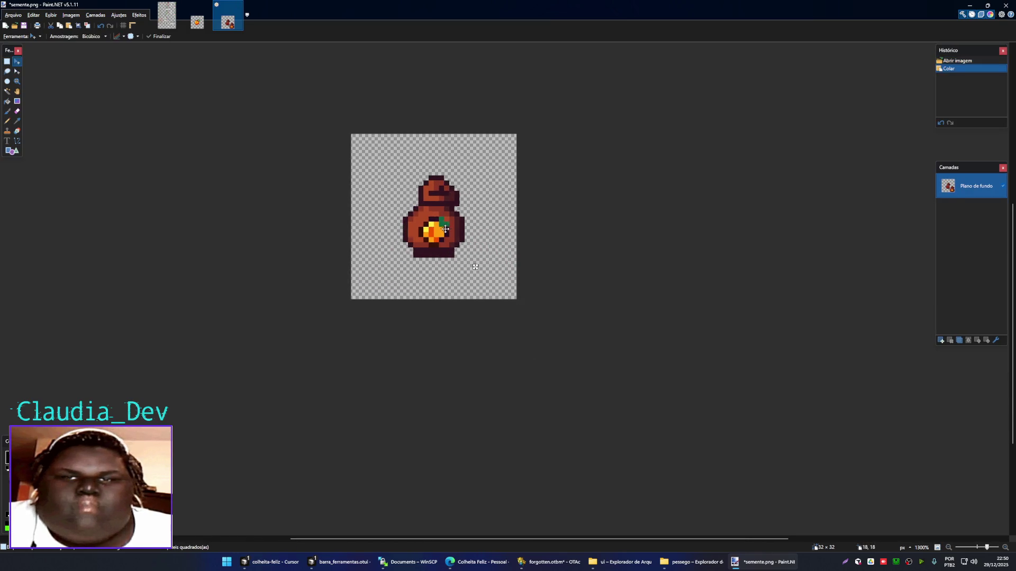
pyautogui.hotkey('ctrl', 'd')
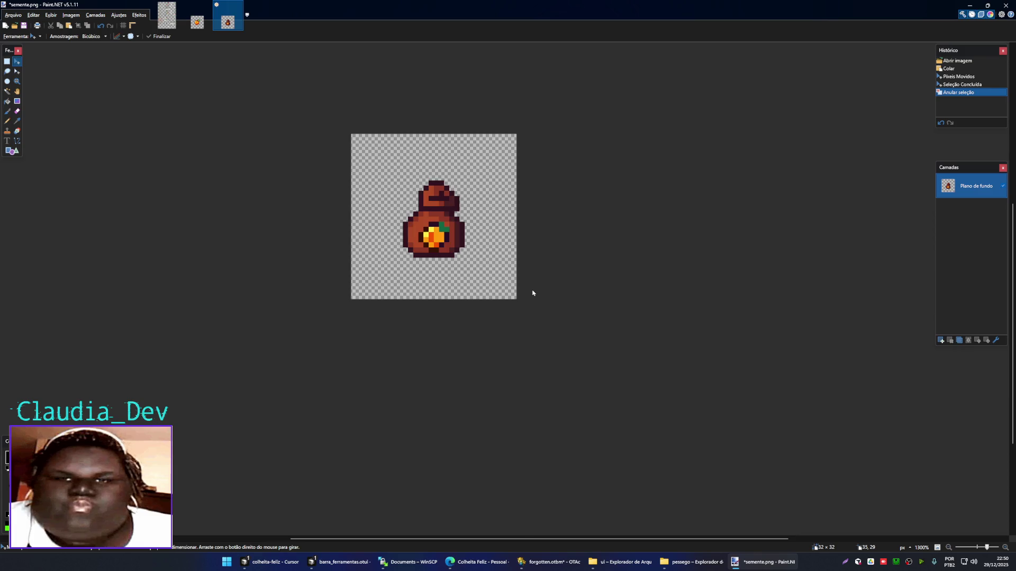
# - Save the image over the existing semente.png with default PNG settings
pyautogui.hotkey('ctrl', 'shift', 's')
pyautogui.click(621, 378)
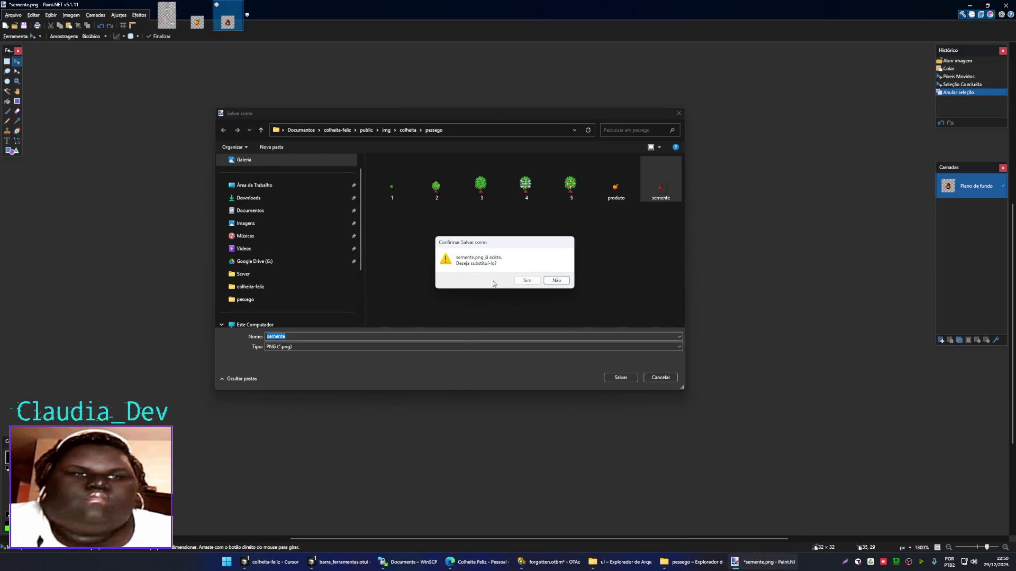
pyautogui.click(528, 280)
pyautogui.click(545, 316)
pyautogui.click(166, 15)
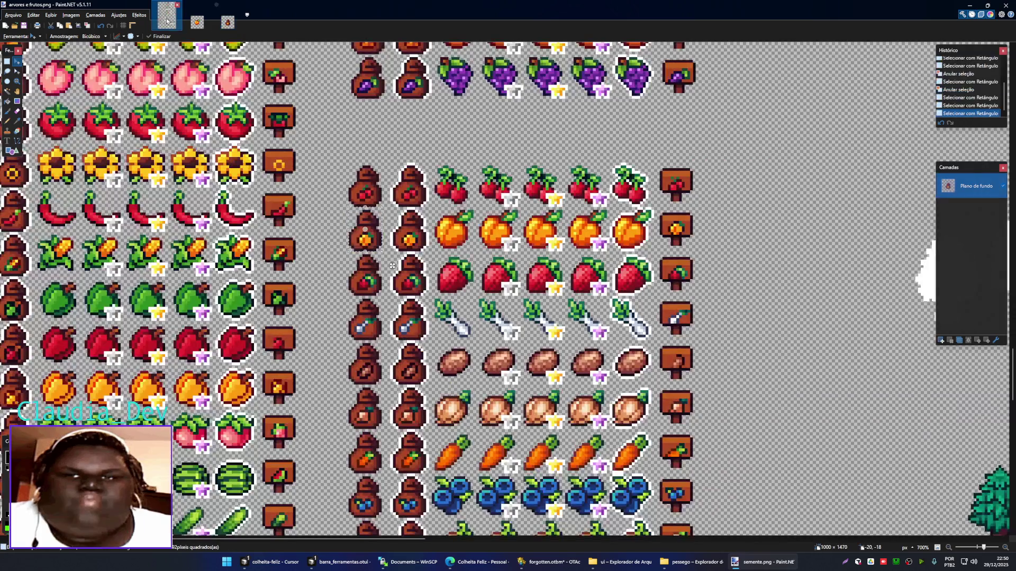
# - Look up the next crop ('cer') in the Colheita Feliz game, then return to Paint.NET
pyautogui.scroll(-1, 398, 295)
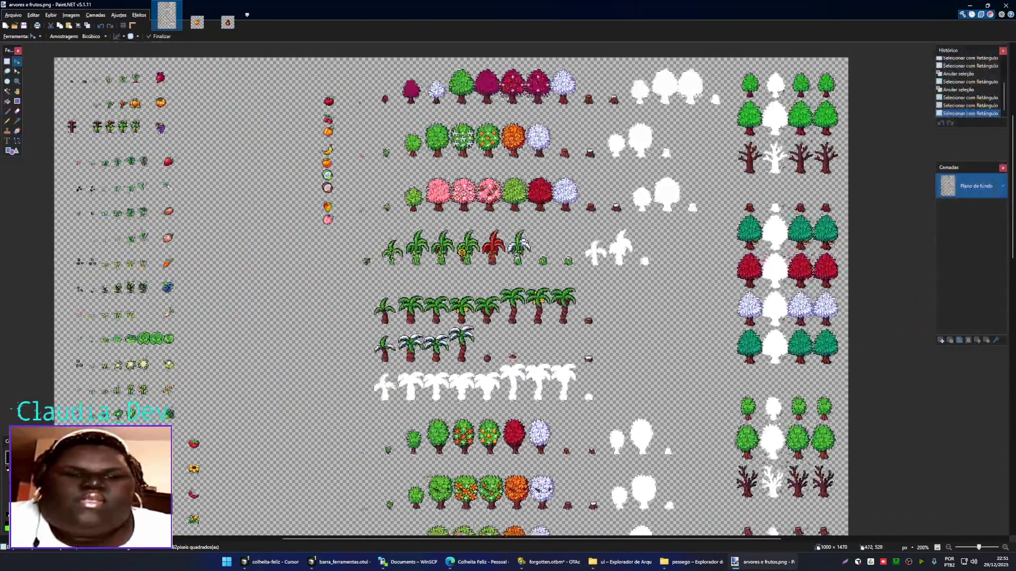
pyautogui.scroll(2, 495, 248)
pyautogui.scroll(1, 495, 248)
pyautogui.scroll(1, 495, 247)
pyautogui.scroll(1, 493, 247)
pyautogui.scroll(3, 493, 245)
pyautogui.scroll(-3, 492, 245)
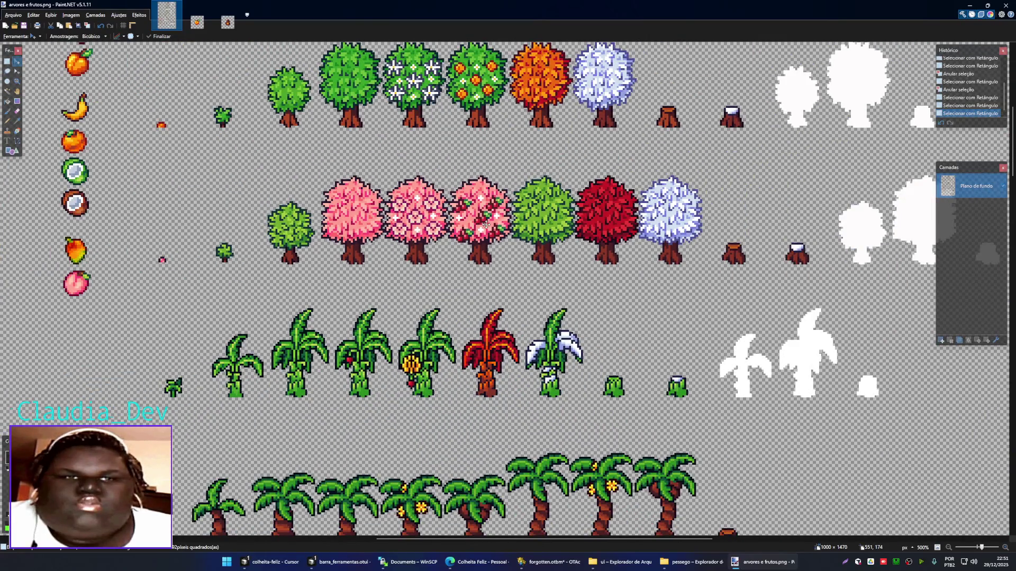
pyautogui.scroll(3, 494, 222)
pyautogui.scroll(-3, 492, 224)
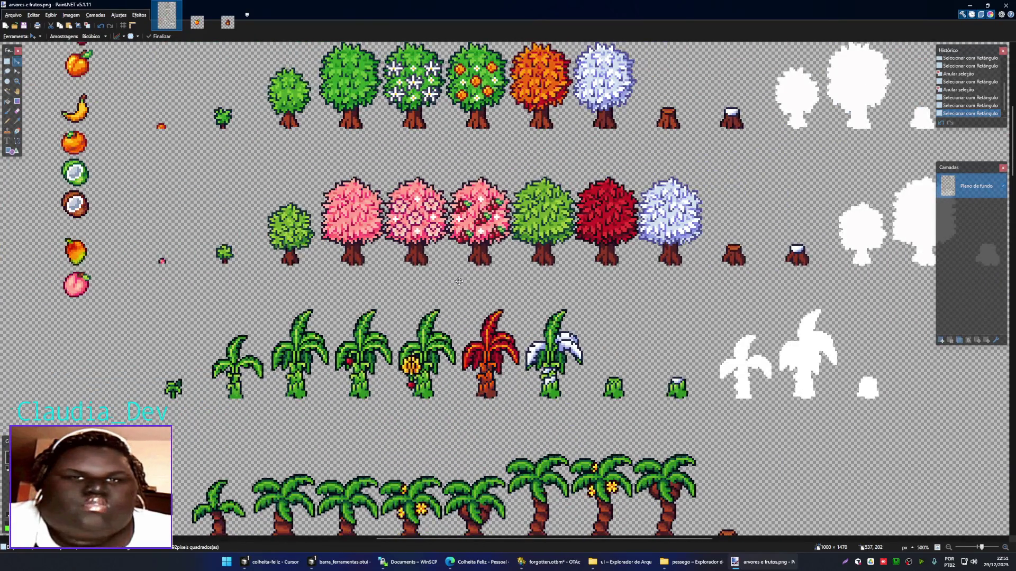
pyautogui.moveTo(459, 281); pyautogui.dragTo(503, 291)
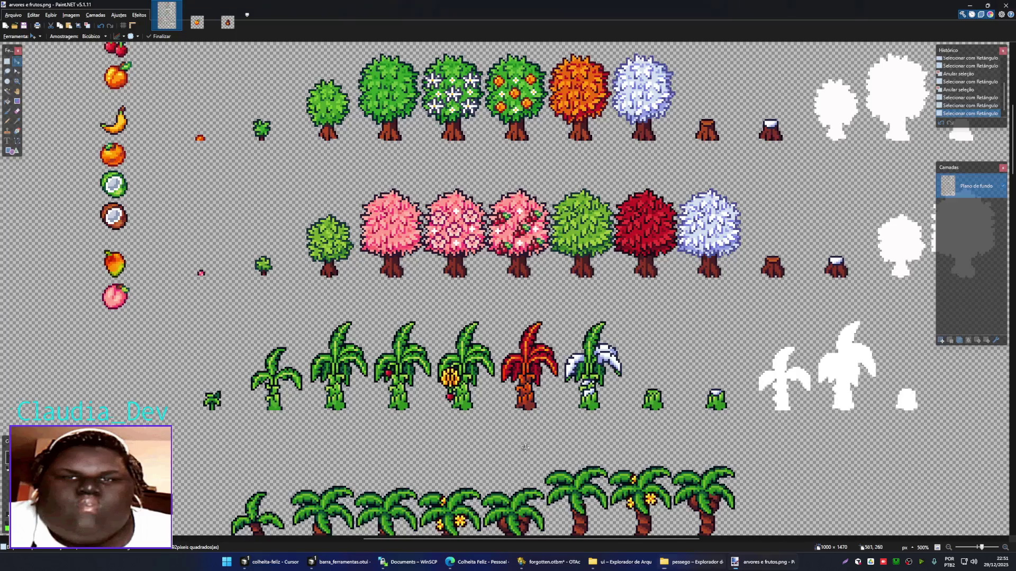
pyautogui.hotkey('alt', 'Tab')
pyautogui.write('ce')
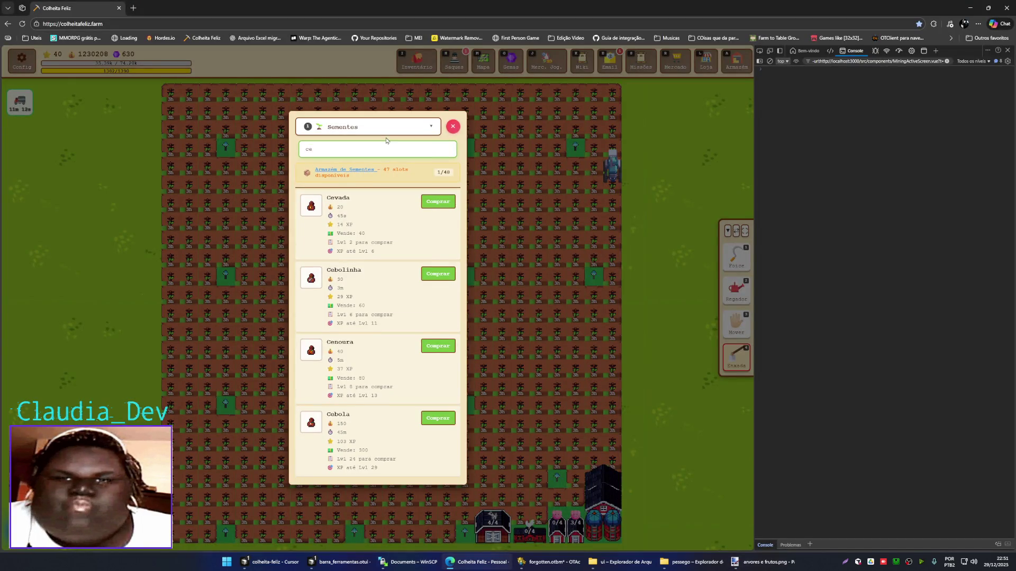
pyautogui.write('r')
pyautogui.hotkey('alt', 'Tab')
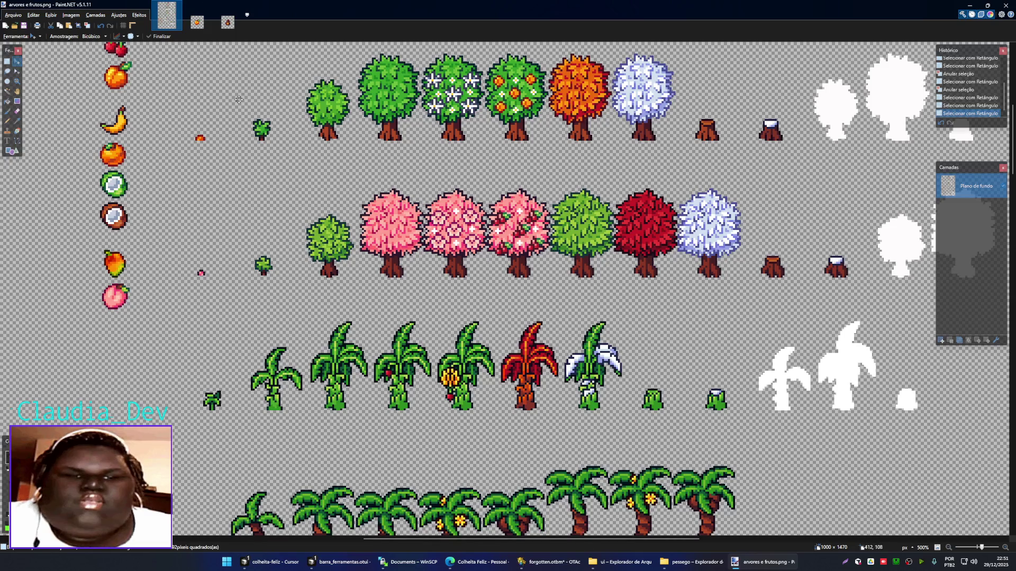
pyautogui.click(197, 22)
# - Close the peach images and duplicate the pessego folder as cereja
pyautogui.hotkey('ctrl', 'w')
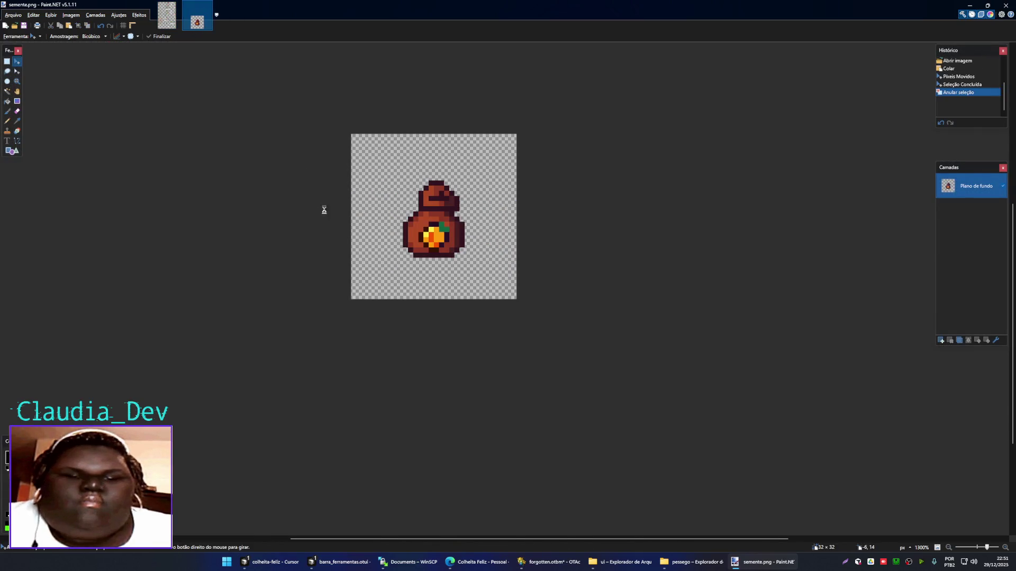
pyautogui.hotkey('ctrl', 'w')
pyautogui.click(687, 567)
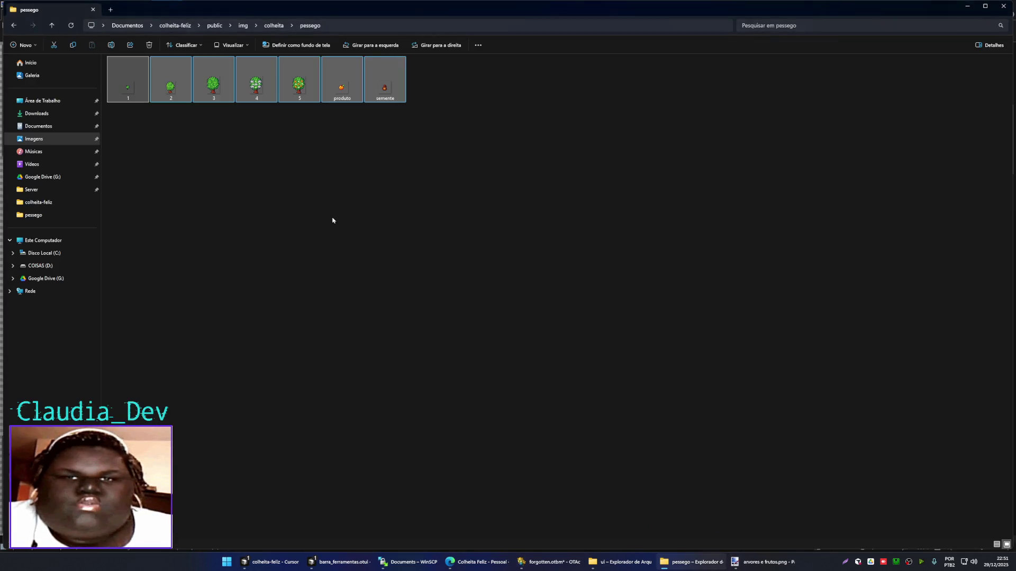
pyautogui.click(273, 25)
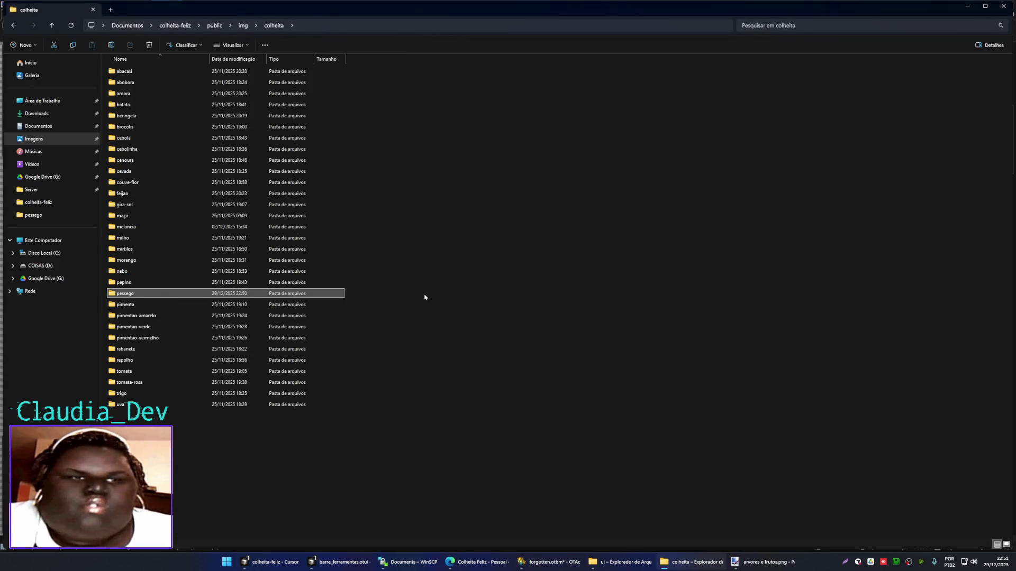
pyautogui.hotkey('ctrl', 'c')
pyautogui.hotkey('ctrl', 'v')
pyautogui.press('Return')
# - Drag all seven images from the cereja folder onto Paint.NET
pyautogui.doubleClick(152, 416)
pyautogui.hotkey('ctrl', 'a')
pyautogui.moveTo(299, 80)
pyautogui.mouseDown()
pyautogui.moveTo(535, 364)
pyautogui.moveTo(748, 566)
pyautogui.moveTo(381, 217)
pyautogui.mouseUp()
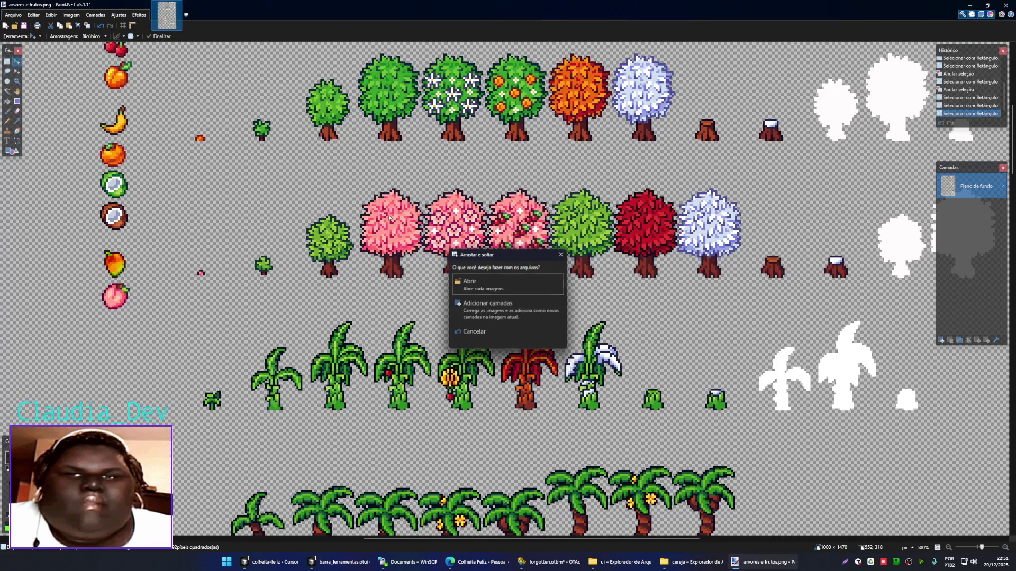
# - Paste the copied small tree into 1.png, aligned over the original sprite
pyautogui.click(481, 283)
pyautogui.click(167, 16)
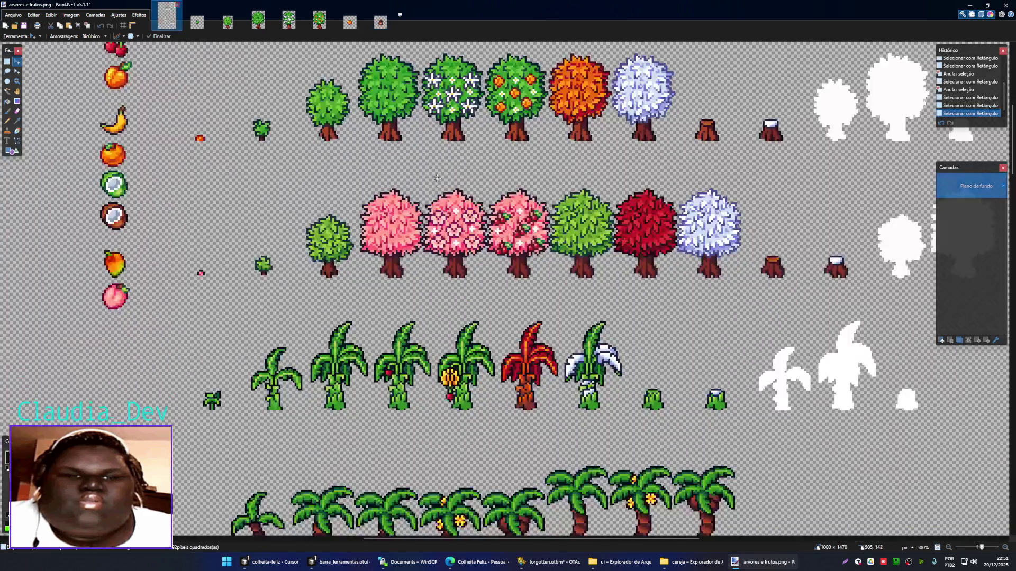
pyautogui.press('s')
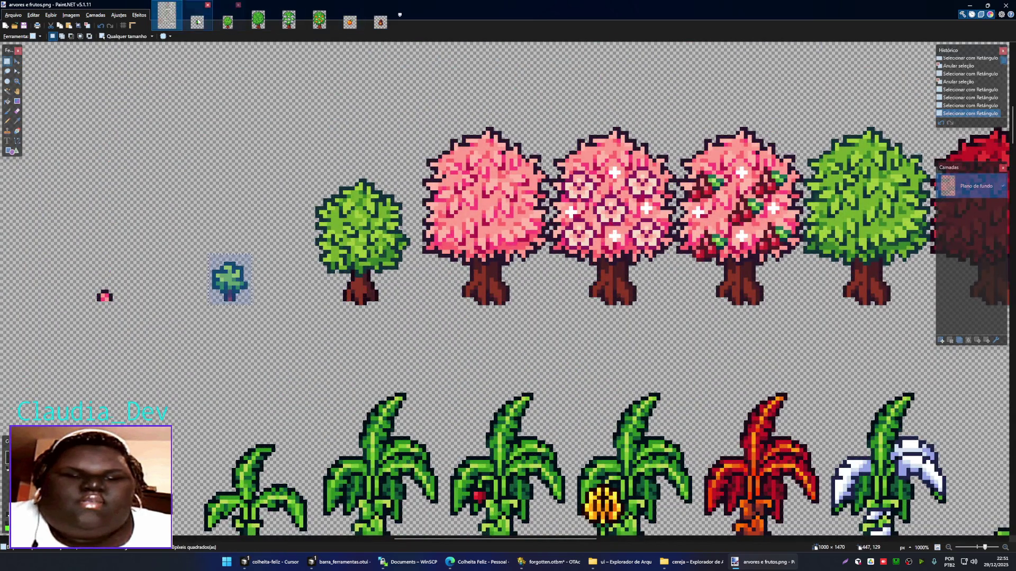
pyautogui.click(197, 21)
pyautogui.scroll(3, 555, 280)
pyautogui.hotkey('ctrl', 'v')
pyautogui.moveTo(570, 368); pyautogui.dragTo(504, 308)
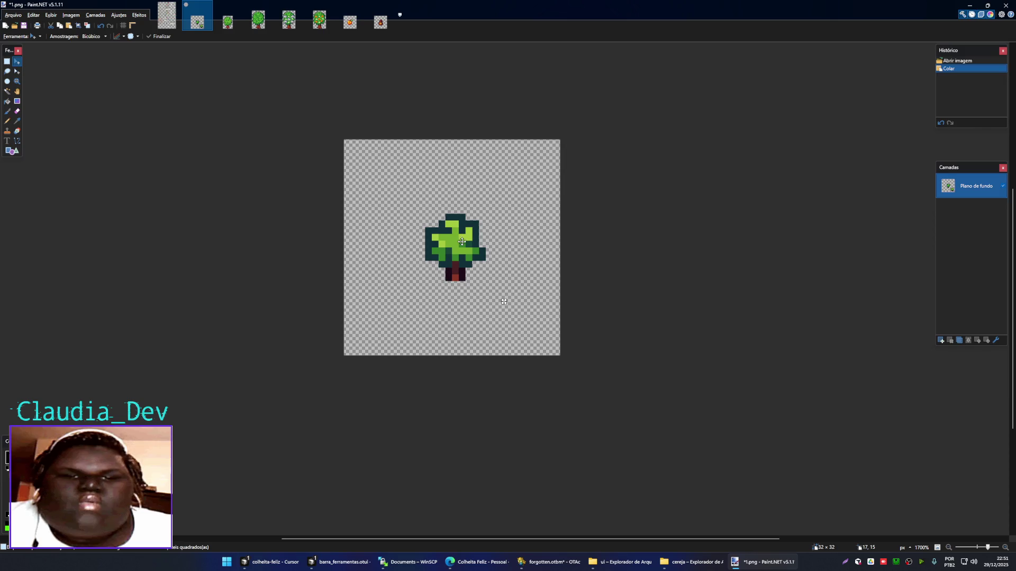
pyautogui.hotkey('ctrl', 'd')
# - Save the image over the existing 1.png as PNG and close it
pyautogui.hotkey('ctrl', 'shift', 's')
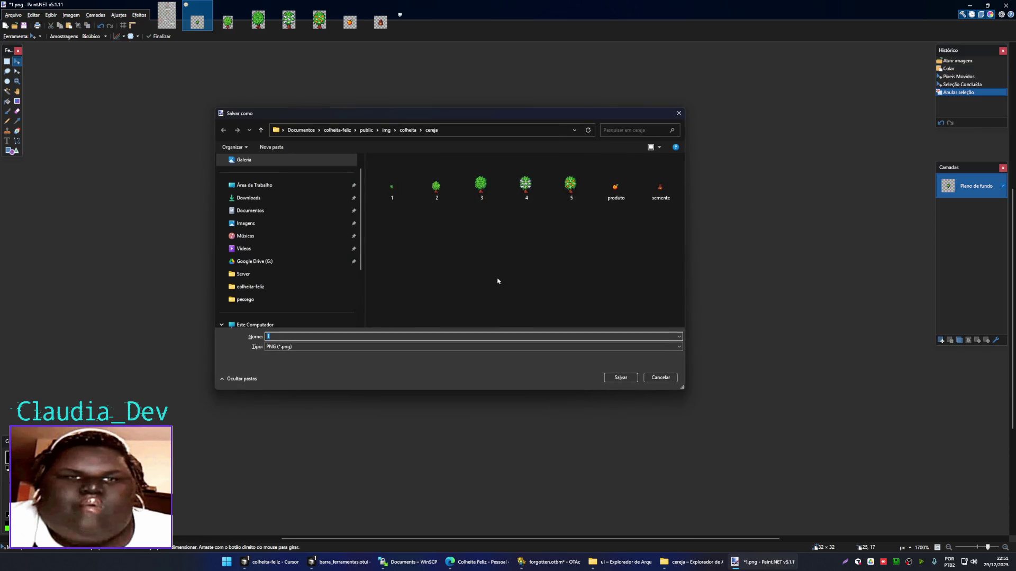
pyautogui.click(620, 378)
pyautogui.click(528, 278)
pyautogui.click(545, 311)
pyautogui.hotkey('ctrl', 'w')
# - Rectangle-select and copy the green tree on the spritesheet, then move to 2.png
pyautogui.hotkey('ctrl', 'shift', 'Tab')
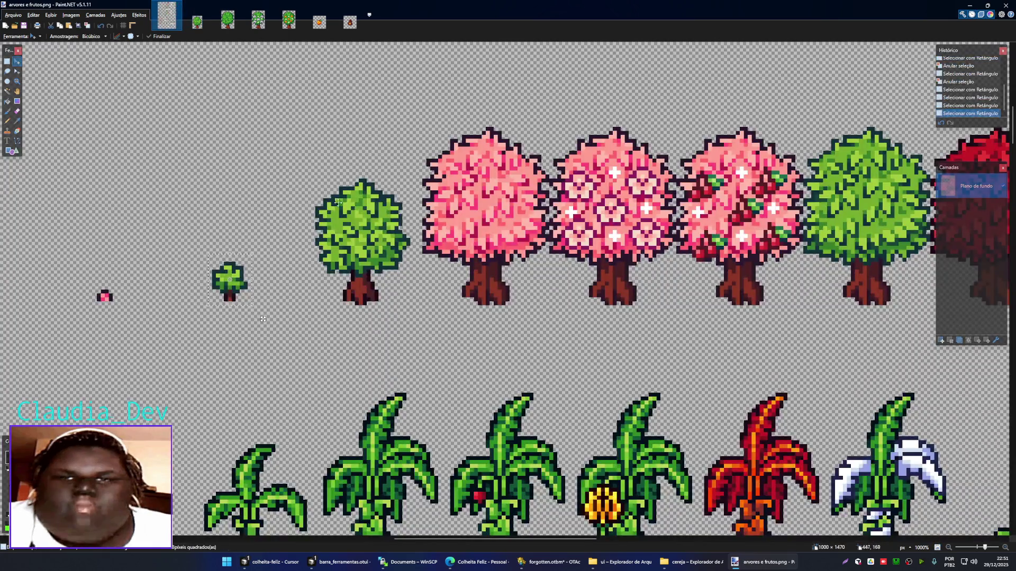
pyautogui.press('s')
pyautogui.moveTo(293, 156); pyautogui.dragTo(409, 305)
pyautogui.hotkey('ctrl', 'c')
pyautogui.hotkey('ctrl', 'Tab')
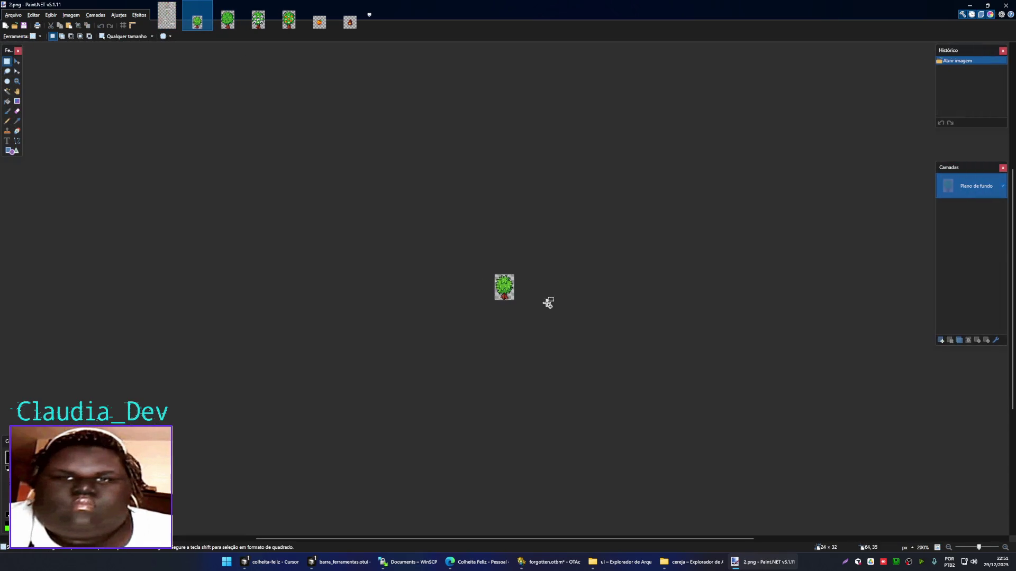
pyautogui.scroll(5, 529, 296)
# - Paste the green tree into 2.png keeping canvas size, fit it, then save and close
pyautogui.hotkey('ctrl', 'v')
pyautogui.click(512, 320)
pyautogui.moveTo(540, 347); pyautogui.dragTo(527, 316)
pyautogui.moveTo(458, 226); pyautogui.dragTo(459, 238)
pyautogui.hotkey('ctrl', 'd')
pyautogui.hotkey('ctrl', 'shift', 's')
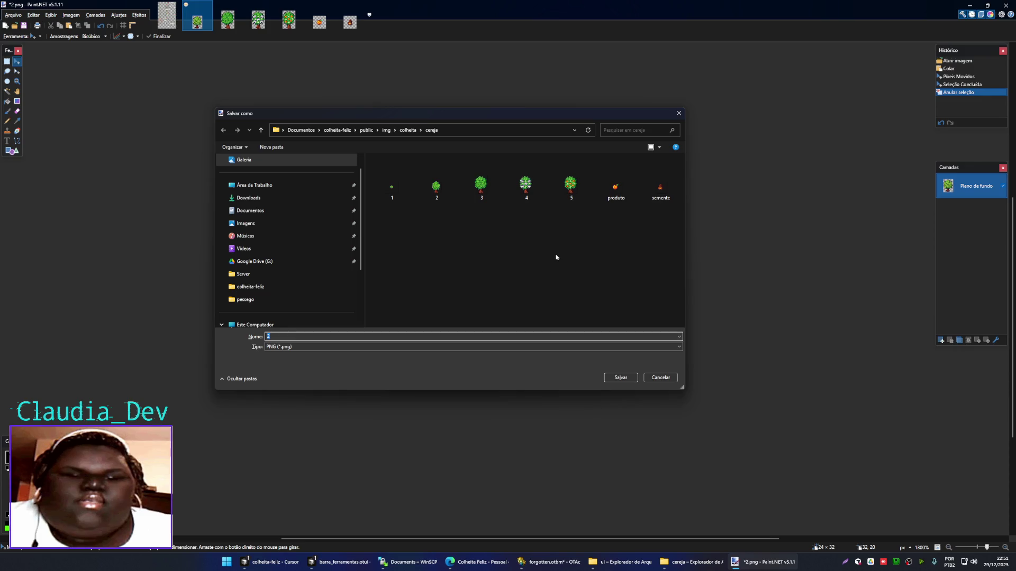
pyautogui.press('Return')
pyautogui.press('Return')
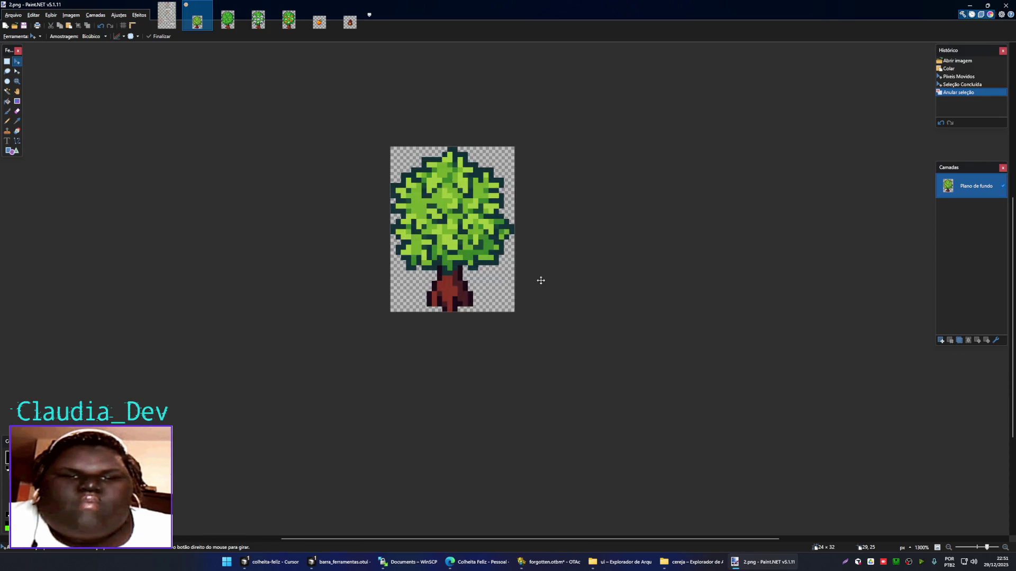
pyautogui.hotkey('ctrl', 'w')
pyautogui.click(167, 16)
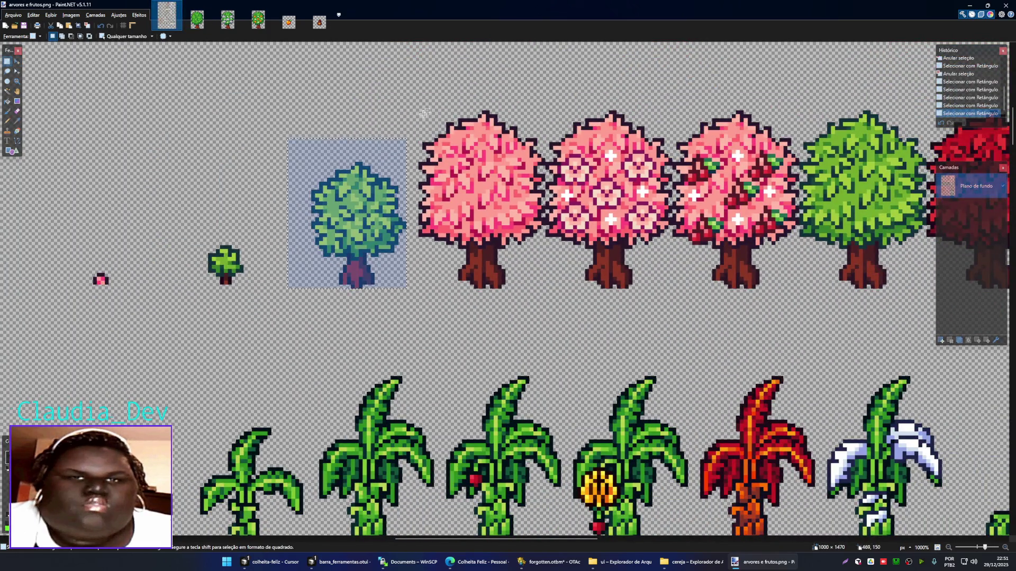
# - Select the first pink tree and try pasting it into 3.png, then undo back
pyautogui.moveTo(424, 113); pyautogui.dragTo(543, 284)
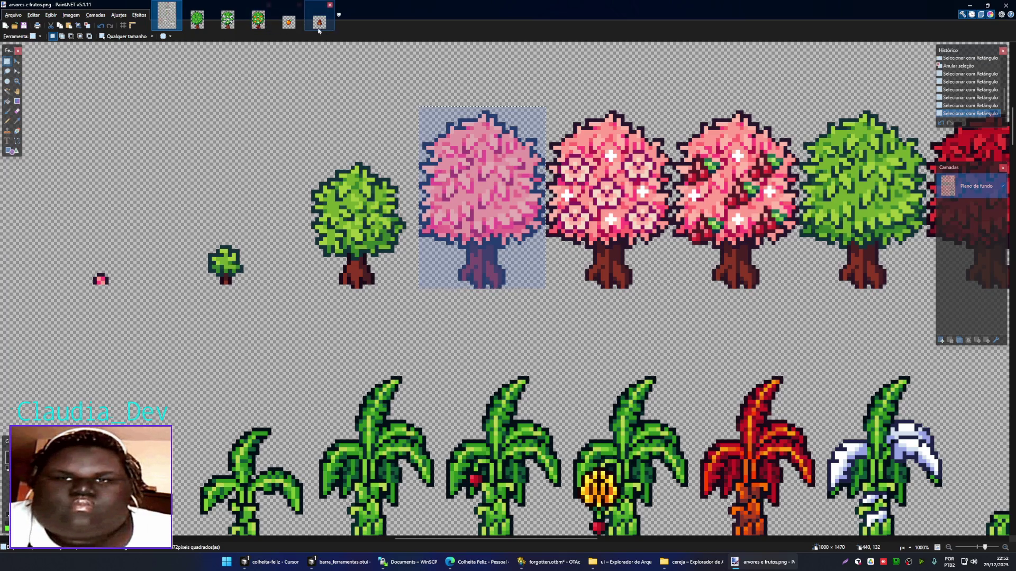
pyautogui.click(197, 20)
pyautogui.scroll(5, 535, 302)
pyautogui.hotkey('ctrl', 'v')
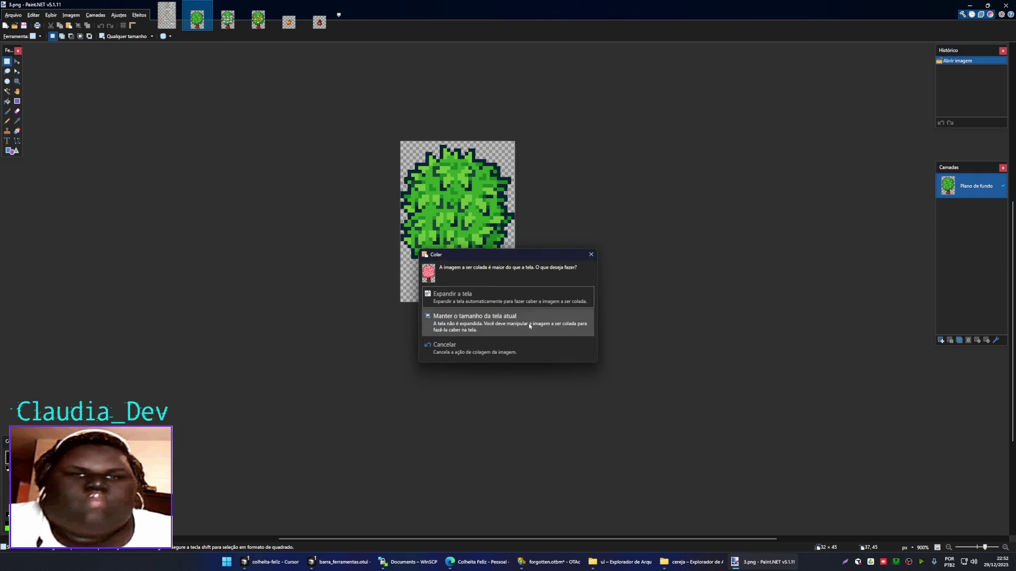
pyautogui.click(528, 323)
pyautogui.hotkey('ctrl', 'd')
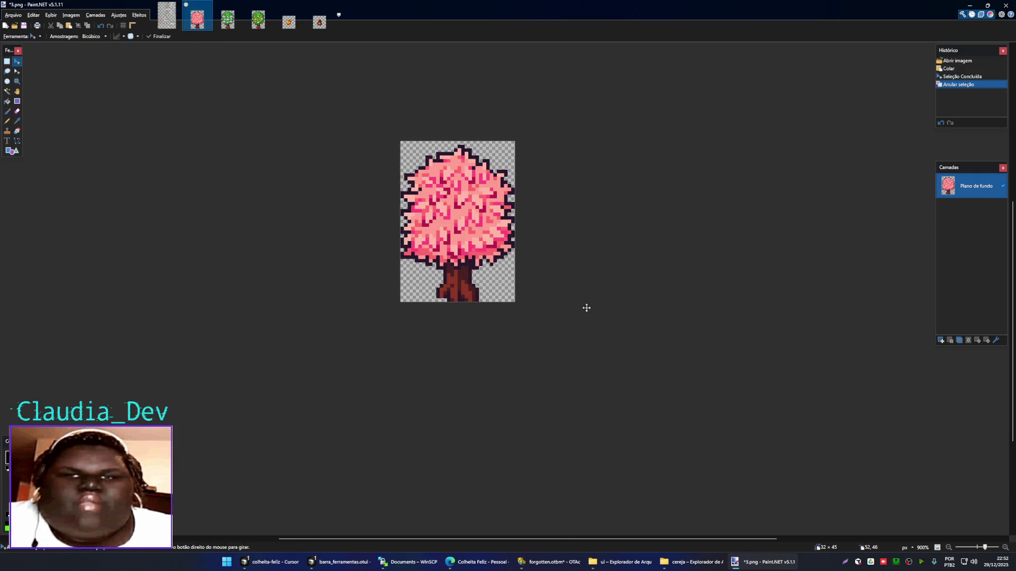
pyautogui.hotkey('ctrl', 'z')
pyautogui.press('Up')
pyautogui.press('Down')
pyautogui.hotkey('ctrl', 'd')
pyautogui.hotkey('ctrl', 'z')
pyautogui.hotkey('ctrl', 'z')
pyautogui.hotkey('ctrl', 'z')
pyautogui.hotkey('ctrl', 'z')
pyautogui.hotkey('ctrl', 'z')
pyautogui.hotkey('ctrl', 'z')
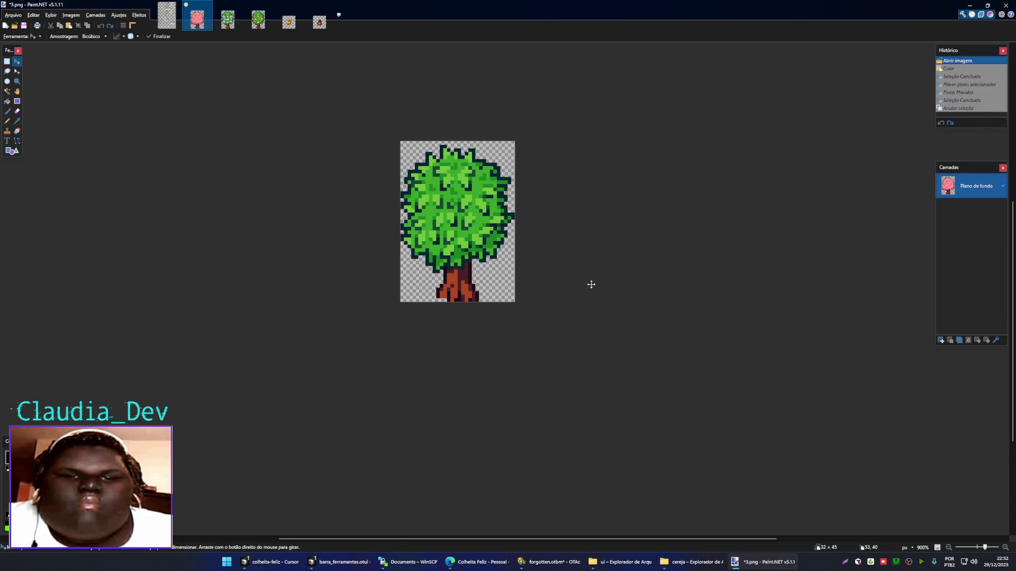
# - Erase 3.png's old green tree and paste the pink tree, keeping canvas size
pyautogui.hotkey('ctrl', 'a')
pyautogui.press('Delete')
pyautogui.hotkey('ctrl', 'v')
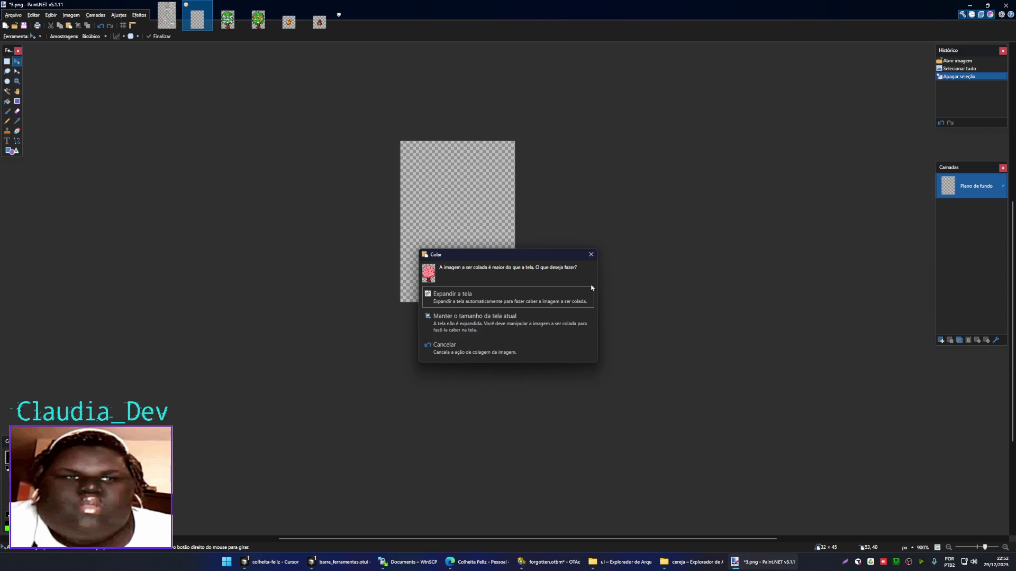
pyautogui.click(516, 320)
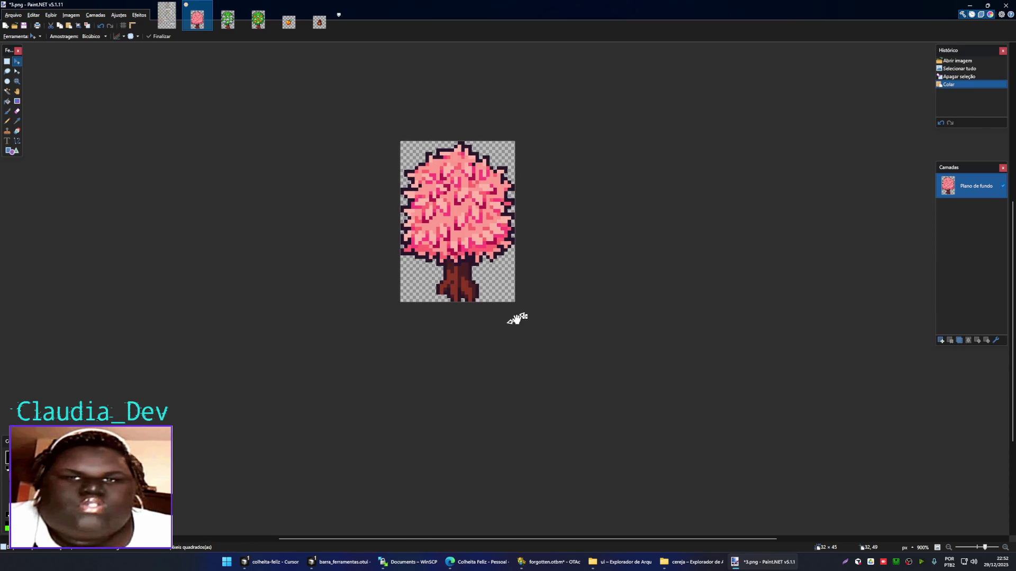
pyautogui.press('Down')
pyautogui.hotkey('ctrl', 'd')
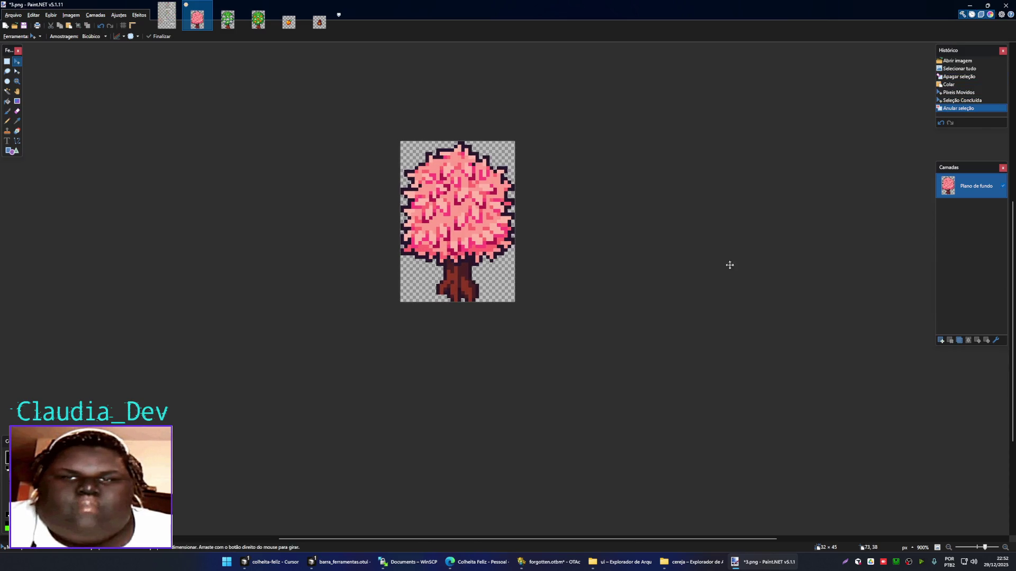
# - Save over the existing 3.png as PNG and close it
pyautogui.hotkey('ctrl', 'shift', 's')
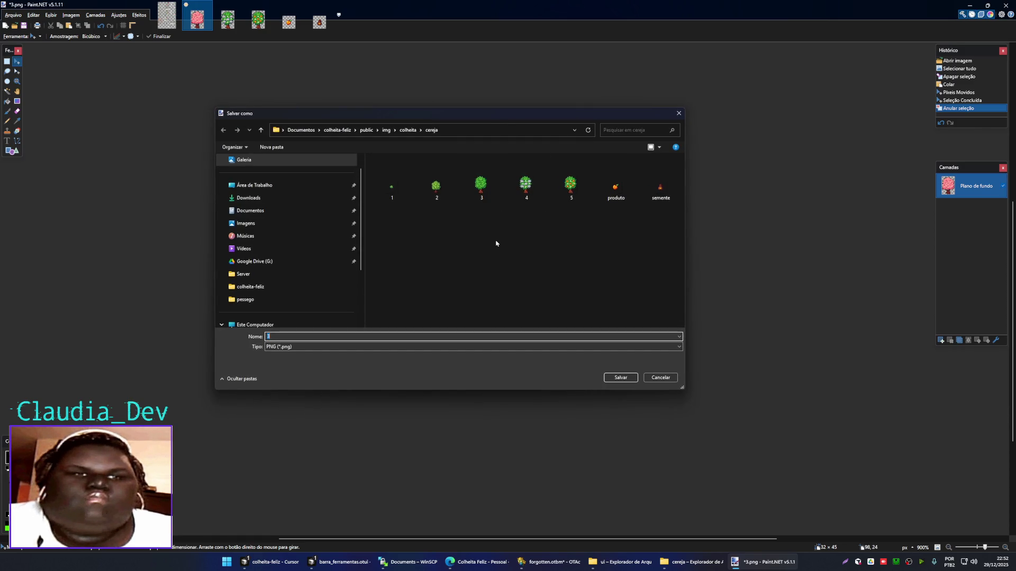
pyautogui.click(481, 181)
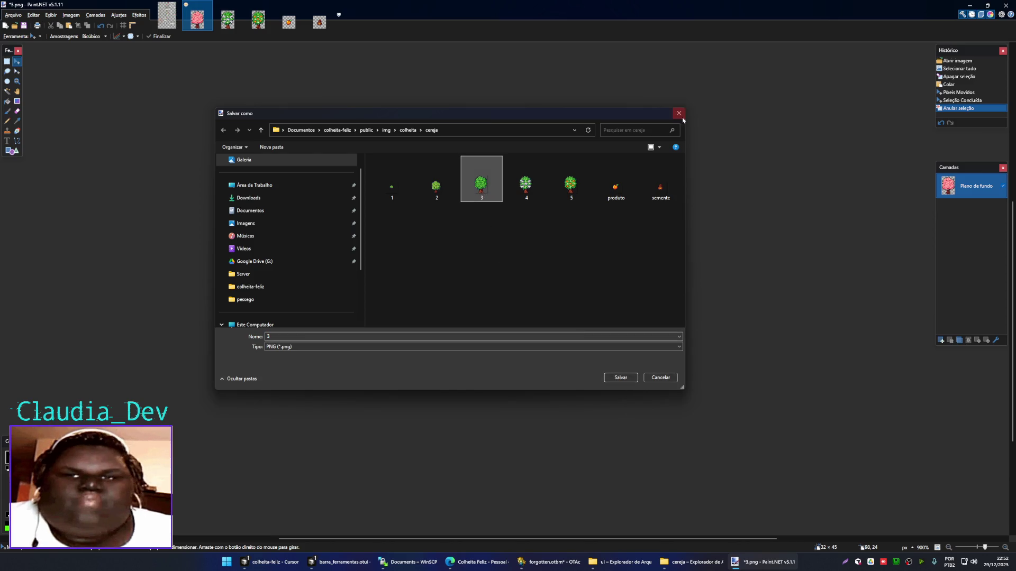
pyautogui.press('Return')
pyautogui.click(550, 312)
pyautogui.hotkey('ctrl', 'w')
# - Rectangle-select and copy the flowering pink tree on the spritesheet
pyautogui.hotkey('ctrl', 'shift', 'Tab')
pyautogui.moveTo(694, 307)
pyautogui.mouseDown()
pyautogui.moveTo(589, 308)
pyautogui.moveTo(471, 360)
pyautogui.mouseUp()
pyautogui.scroll(-1, 337, 192)
pyautogui.press('s')
pyautogui.moveTo(332, 169)
pyautogui.mouseDown()
pyautogui.moveTo(391, 286)
pyautogui.moveTo(444, 333)
pyautogui.mouseUp()
pyautogui.hotkey('ctrl', 'c')
# - Paste the flowering tree into 4.png, keeping canvas size, nudged slightly down
pyautogui.click(196, 20)
pyautogui.hotkey('ctrl', 'v')
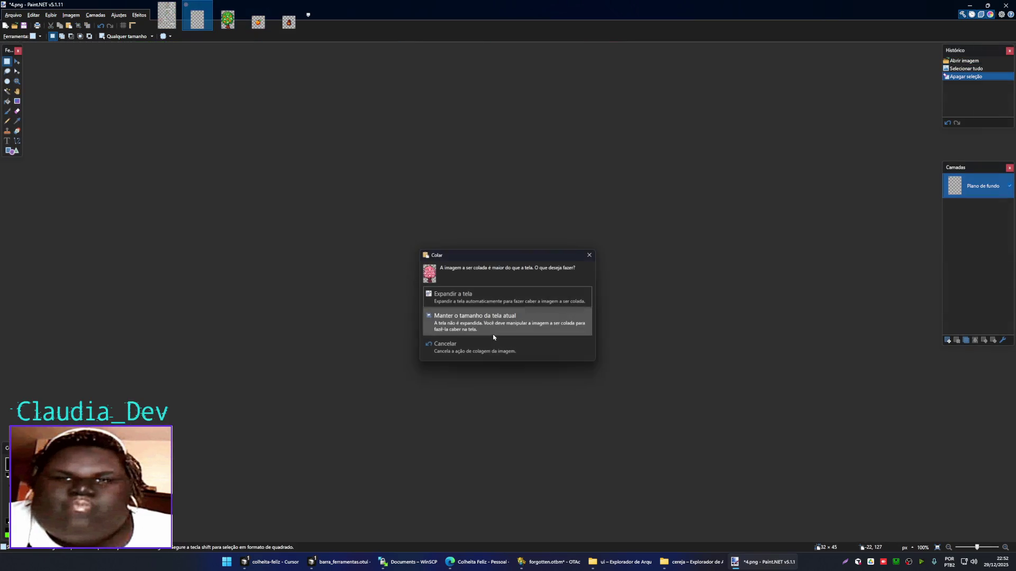
pyautogui.click(493, 323)
pyautogui.scroll(8, 524, 315)
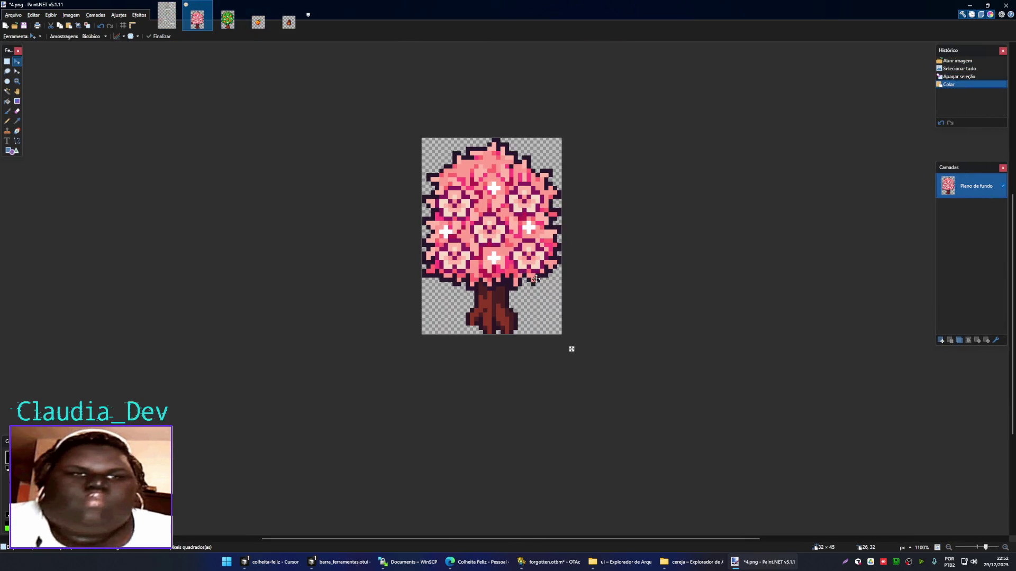
pyautogui.moveTo(536, 278); pyautogui.dragTo(535, 287)
pyautogui.hotkey('ctrl', 'd')
# - Save 4.png and return to the arvores e frutos spritesheet
pyautogui.hotkey('ctrl', 'shift', 's')
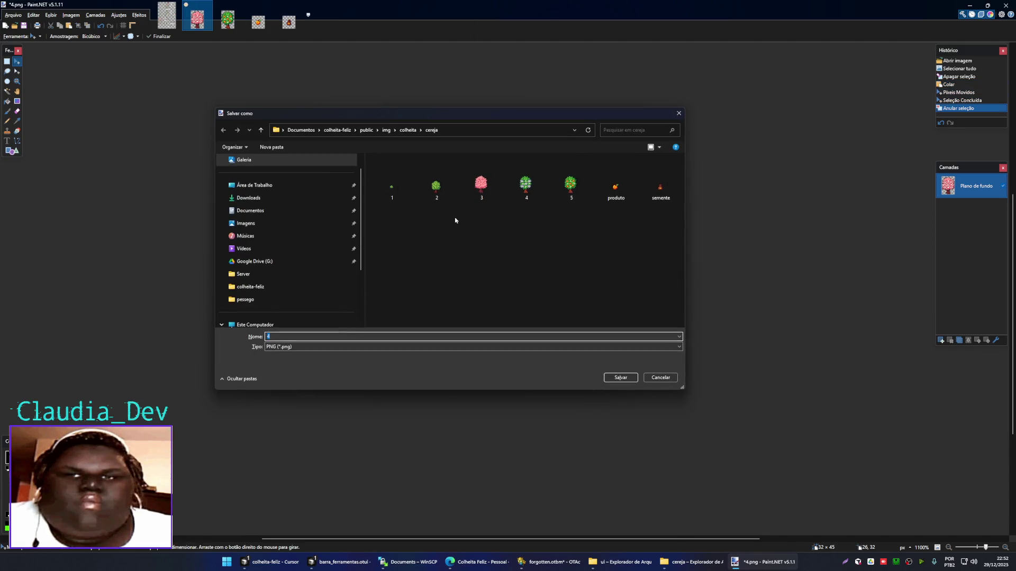
pyautogui.press('Return')
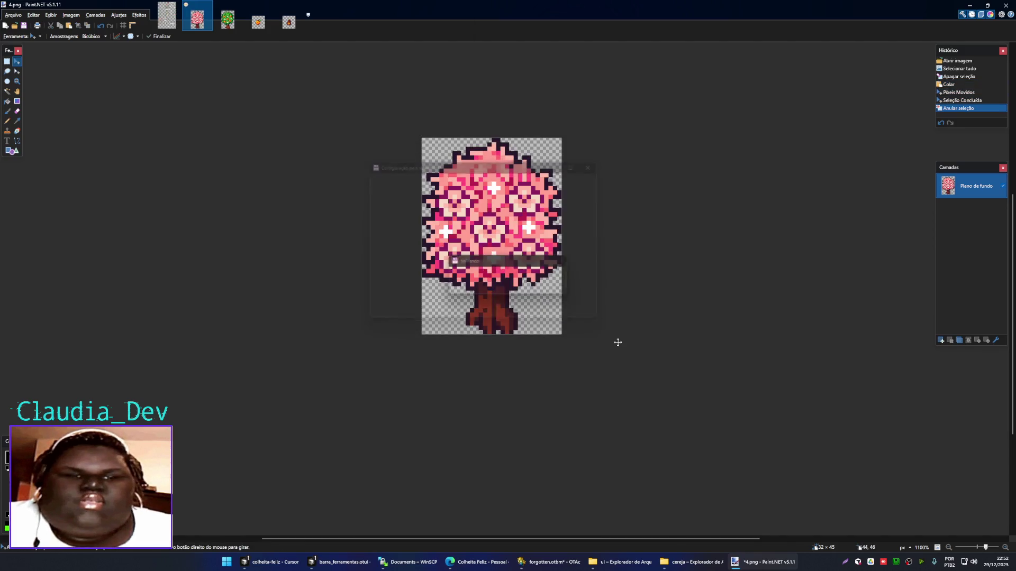
pyautogui.click(181, 16)
pyautogui.hscroll(2, 369, 183)
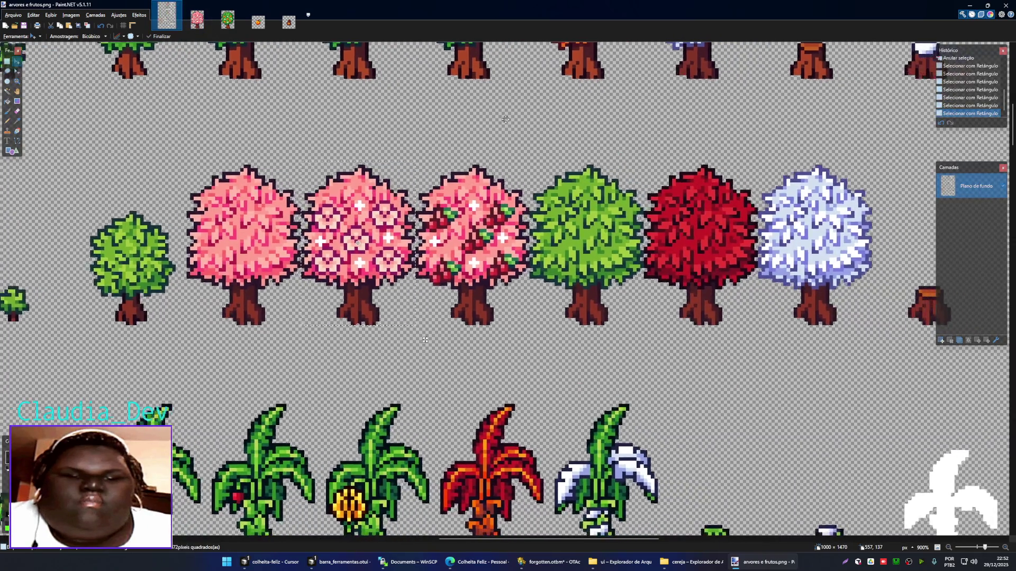
# - Rectangle-select the pink tree with cherries on the spritesheet
pyautogui.hscroll(2, 369, 183)
pyautogui.hotkey('ctrl', 'd')
pyautogui.press('s')
pyautogui.moveTo(364, 167); pyautogui.dragTo(473, 323)
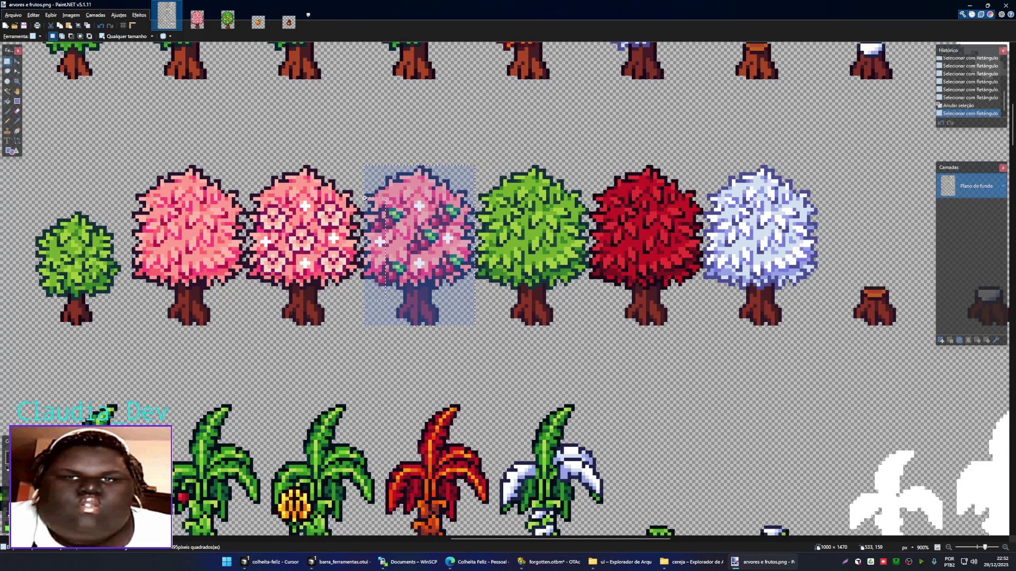
pyautogui.moveTo(363, 195); pyautogui.dragTo(479, 191)
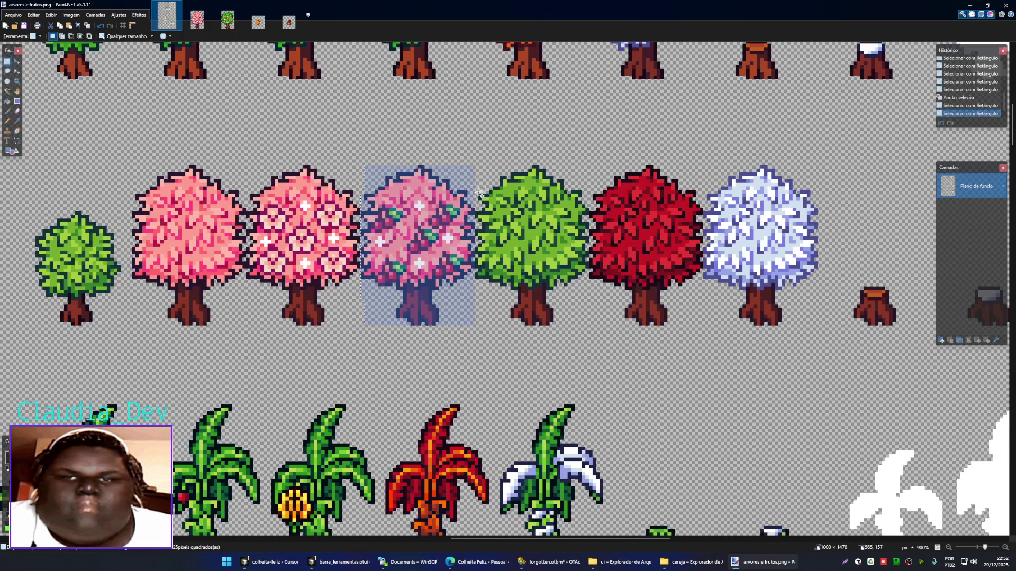
# - Close 4.png, erase 5.png's orange tree and paste in the cherry-laden tree
pyautogui.click(201, 24)
pyautogui.hotkey('ctrl', 'w')
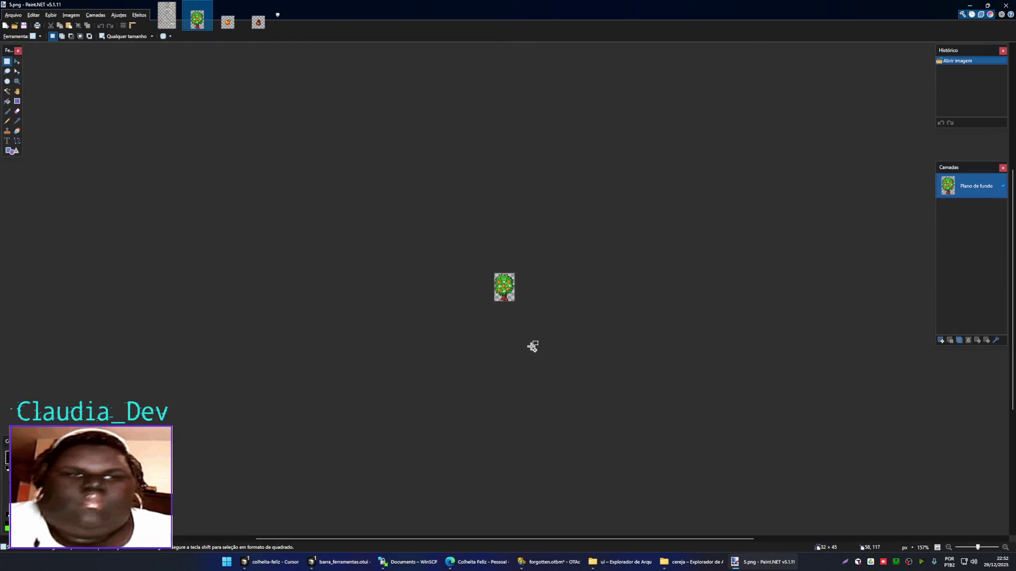
pyautogui.hotkey('ctrl', 'a')
pyautogui.press('Delete')
pyautogui.hotkey('ctrl', 'v')
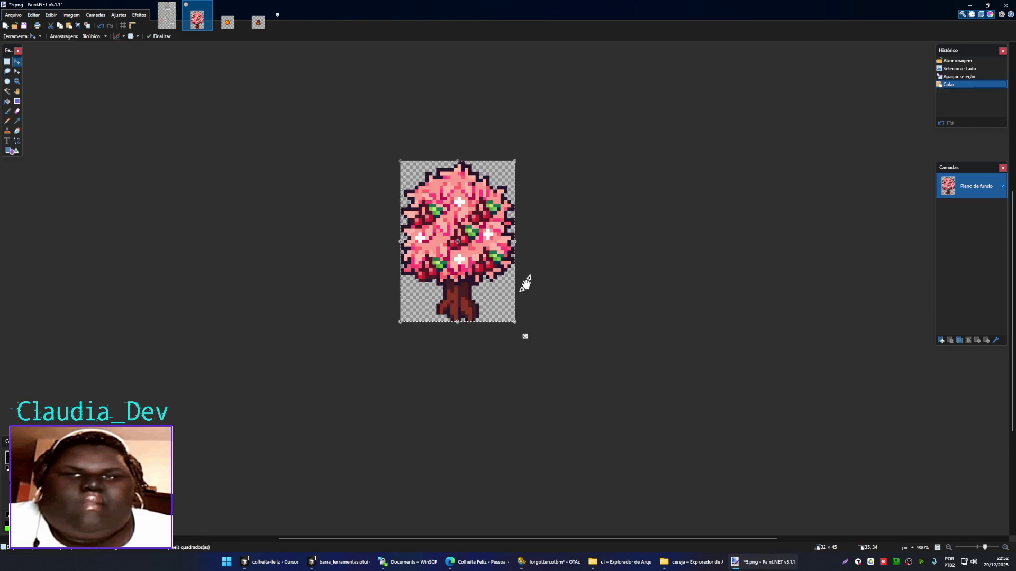
pyautogui.hotkey('ctrl', 'd')
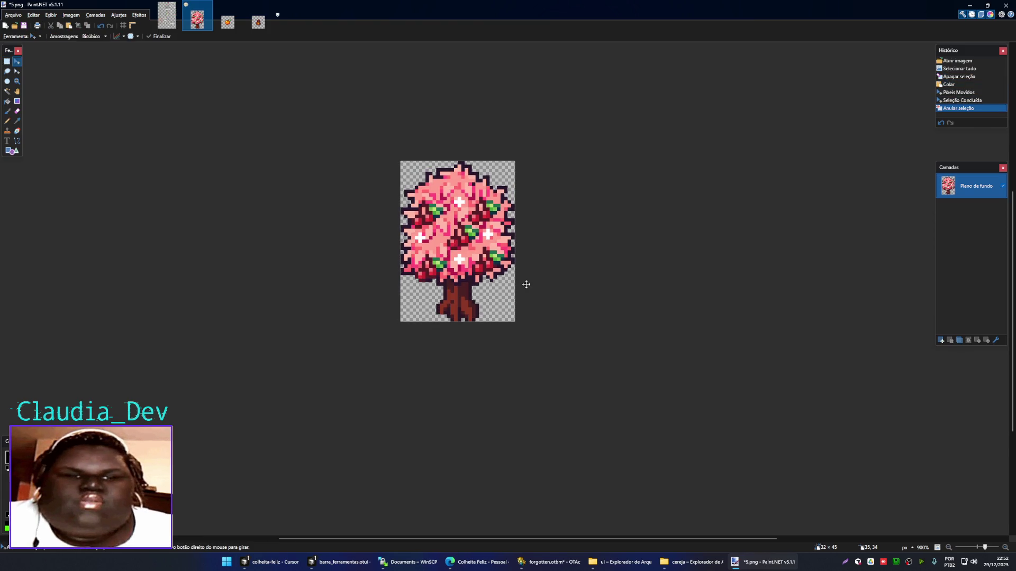
# - Save 5.png as PNG and return to the spritesheet's fruit sprites
pyautogui.hotkey('ctrl', 's')
pyautogui.press('Return')
pyautogui.hotkey('ctrl', 'shift', 'Tab')
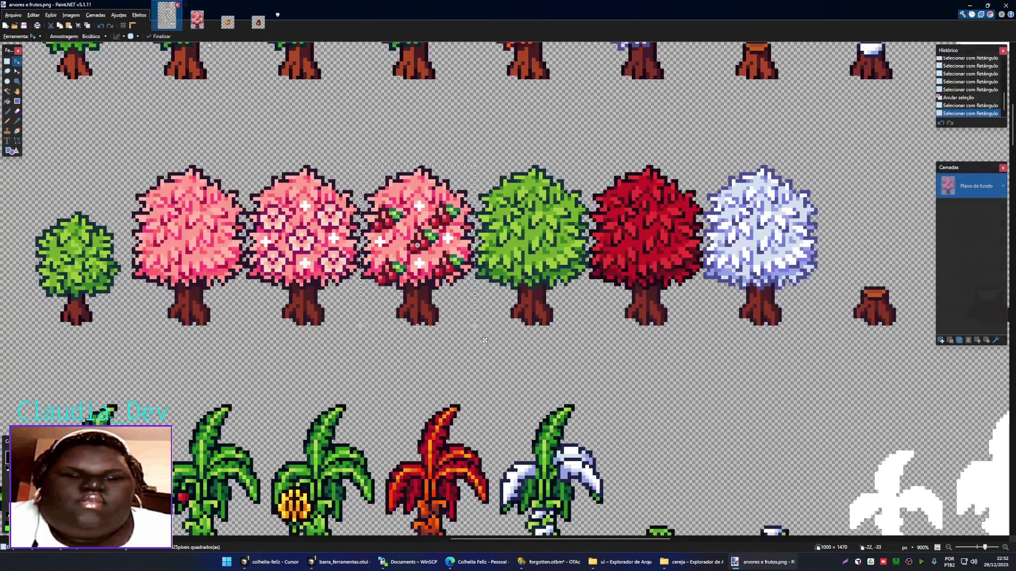
pyautogui.hscroll(-3, 520, 311)
pyautogui.scroll(2, 342, 132)
pyautogui.scroll(3, 342, 132)
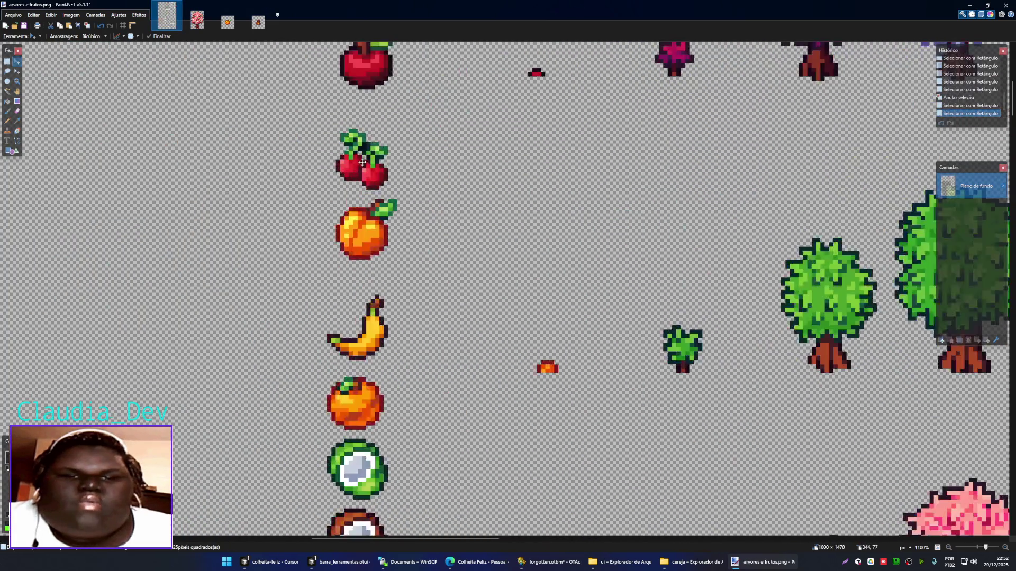
# - Replace the old orange in produto.png with the red cherries from the fruit column
pyautogui.press('s')
pyautogui.moveTo(329, 127); pyautogui.dragTo(394, 205)
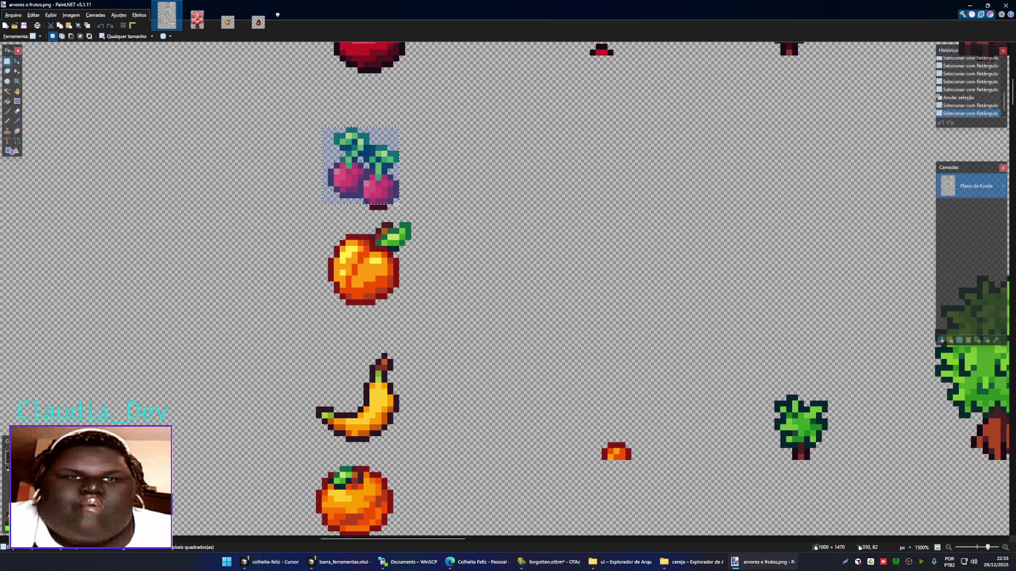
pyautogui.click(208, 5)
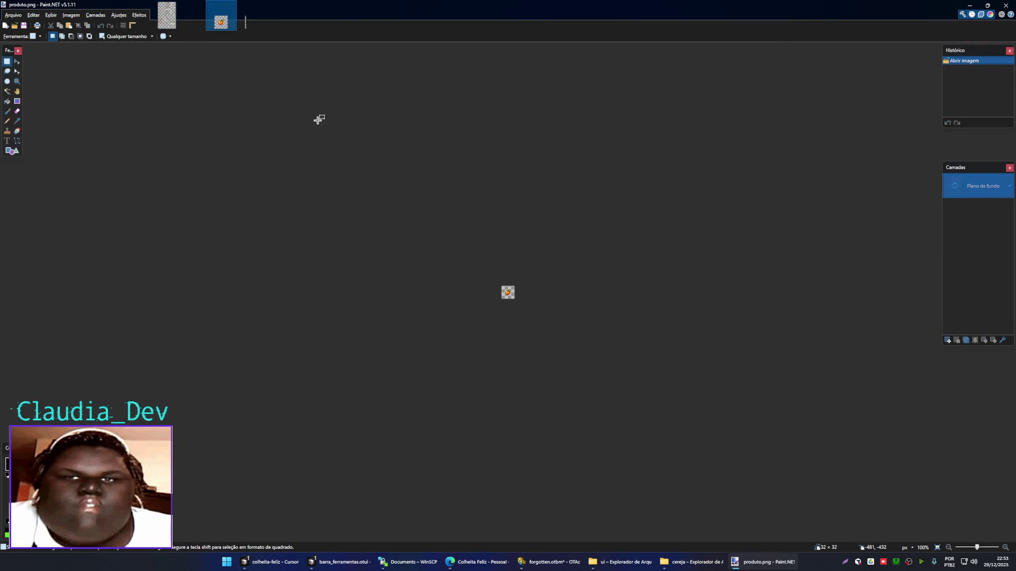
pyautogui.scroll(3, 509, 300)
pyautogui.hotkey('ctrl', 'a')
pyautogui.press('Delete')
pyautogui.hotkey('ctrl', 'v')
pyautogui.moveTo(547, 322); pyautogui.dragTo(495, 279)
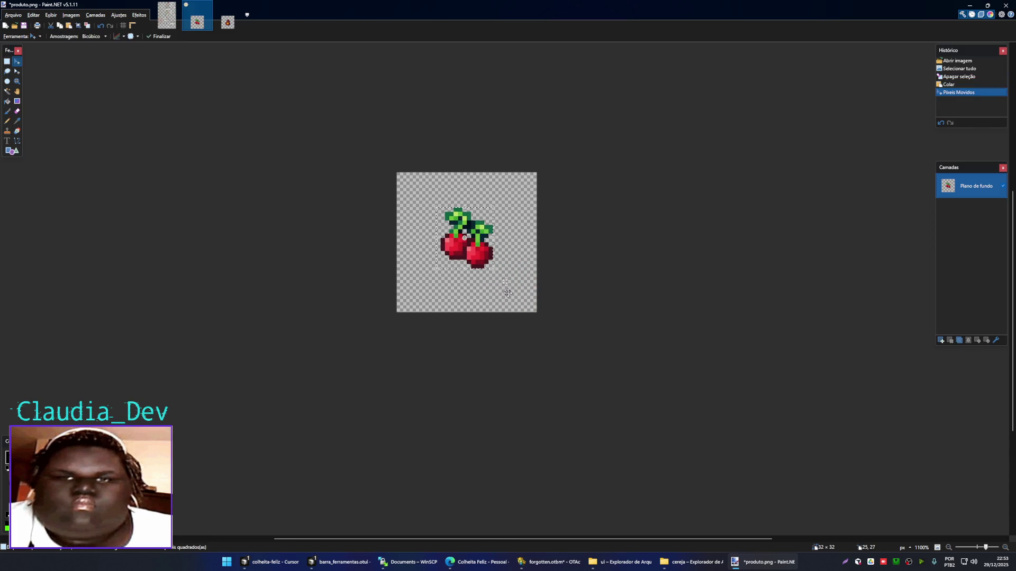
pyautogui.hotkey('ctrl', 'd')
# - Save the image over the existing produto.png as PNG
pyautogui.hotkey('ctrl', 'shift', 's')
pyautogui.click(616, 185)
pyautogui.click(620, 377)
pyautogui.click(529, 281)
pyautogui.press('Return')
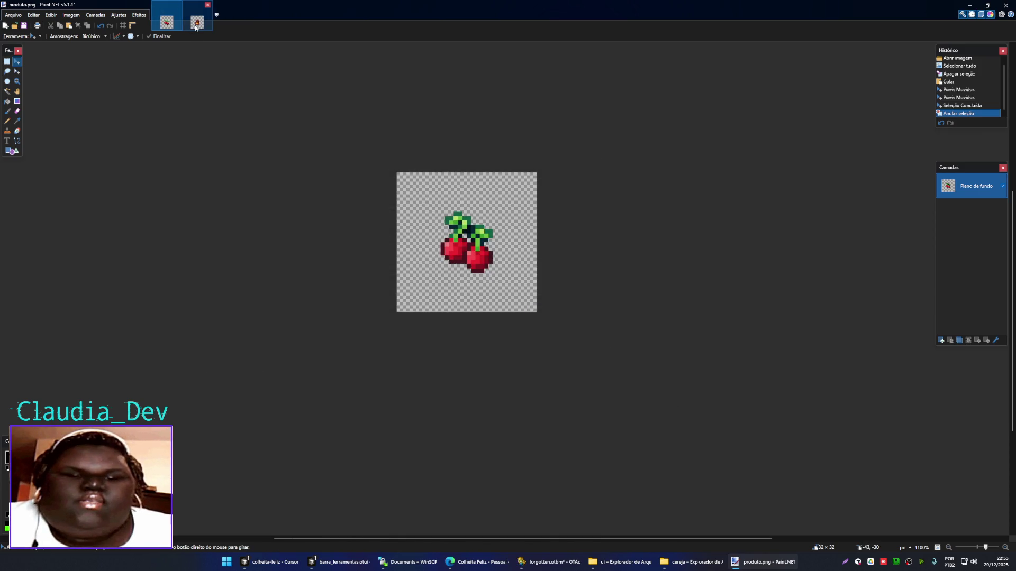
# - Minimize Paint.NET and the remaining windows to show the desktop
pyautogui.click(1000, 7)
pyautogui.click(942, 6)
pyautogui.click(942, 6)
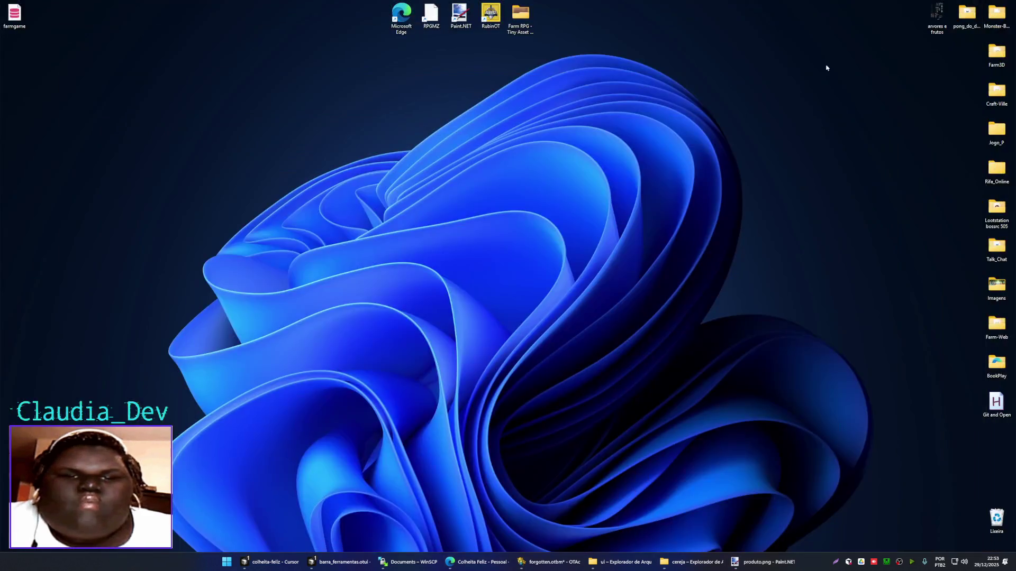
# - Drop arvores e frutos.png into Paint.NET and move its tab first
pyautogui.moveTo(948, 34); pyautogui.dragTo(420, 448)
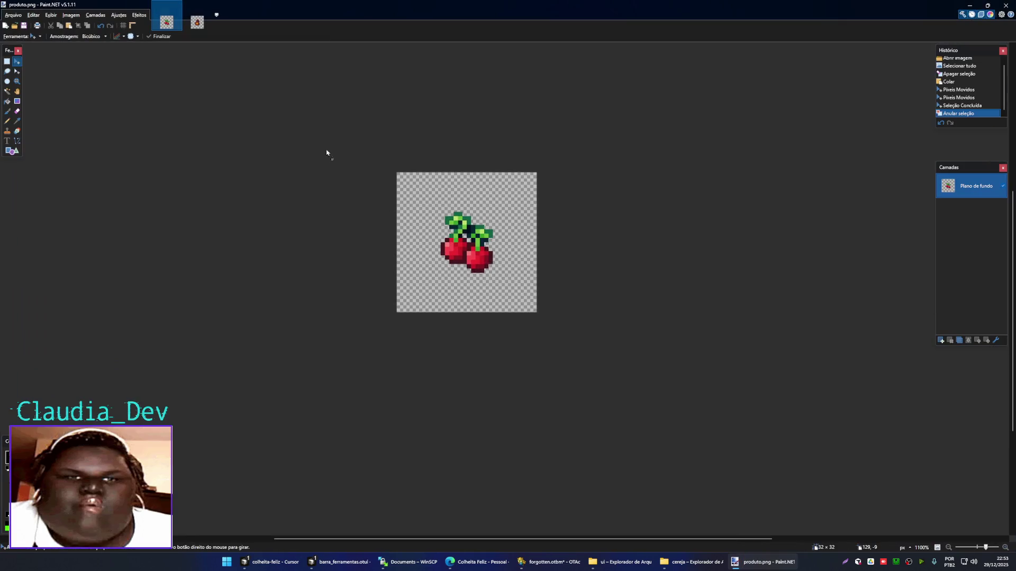
pyautogui.moveTo(754, 563); pyautogui.dragTo(326, 152)
pyautogui.click(490, 281)
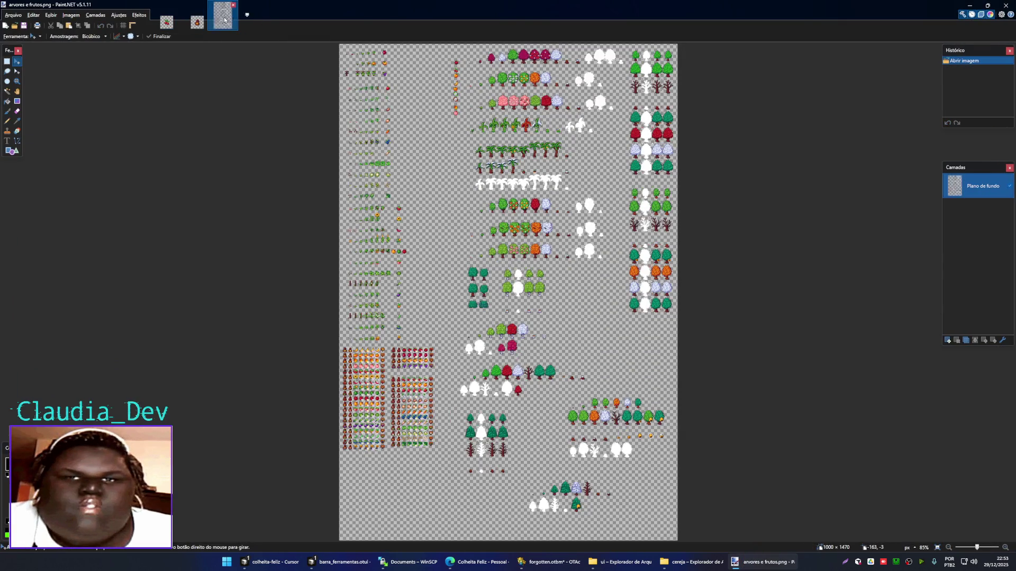
pyautogui.moveTo(224, 20); pyautogui.dragTo(170, 25)
pyautogui.scroll(3, 417, 132)
pyautogui.scroll(-5, 417, 132)
pyautogui.scroll(-4, 416, 132)
pyautogui.scroll(3, 417, 131)
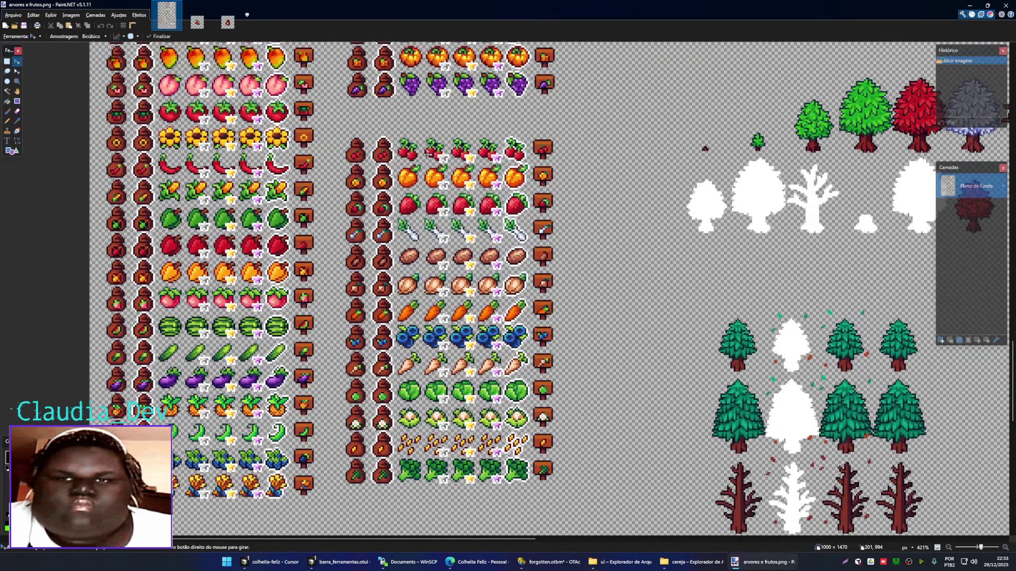
pyautogui.scroll(5, 345, 141)
# - Copy the cherry seed bag sprite into semente.png, placed over the old bag
pyautogui.press('s')
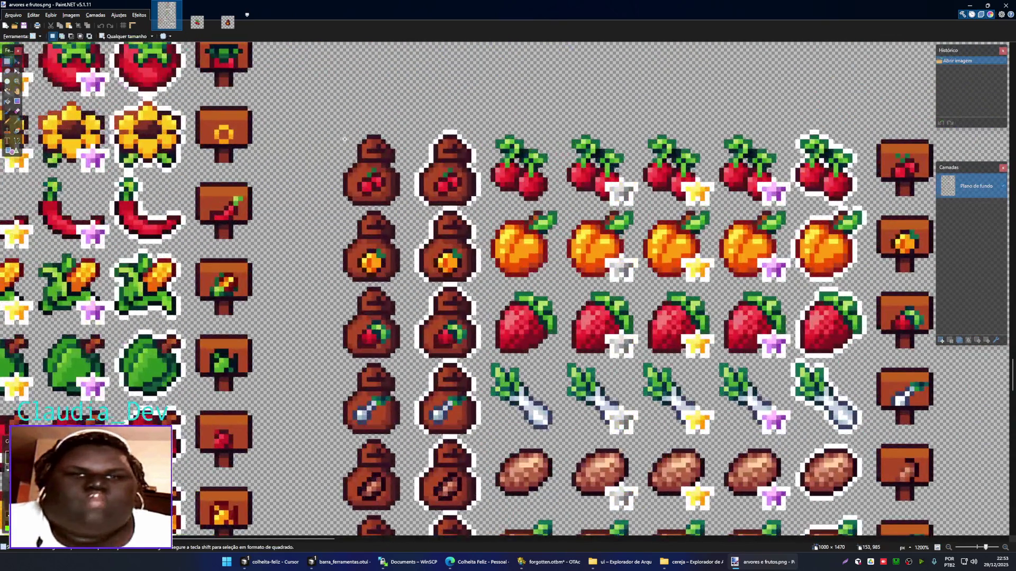
pyautogui.moveTo(343, 135); pyautogui.dragTo(390, 194)
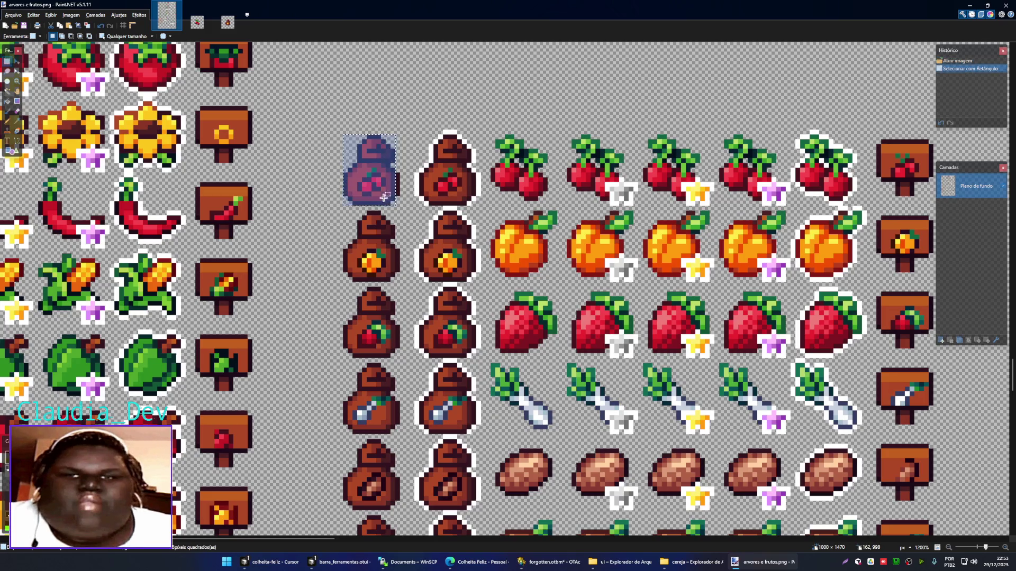
pyautogui.hotkey('ctrl', 'shift', 'Tab')
pyautogui.scroll(6, 521, 313)
pyautogui.scroll(4, 521, 313)
pyautogui.hotkey('ctrl', 'v')
pyautogui.moveTo(614, 390); pyautogui.dragTo(510, 315)
pyautogui.hotkey('ctrl', 'd')
# - Save semente.png as PNG, then close semente.png and produto.png
pyautogui.hotkey('ctrl', 's')
pyautogui.press('Return')
pyautogui.hotkey('ctrl', 'w')
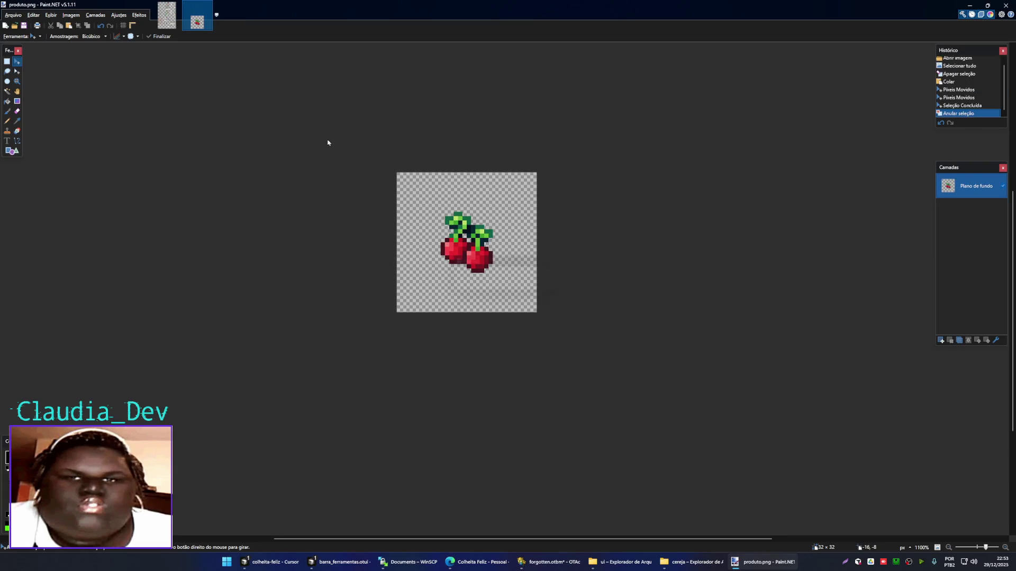
pyautogui.hotkey('ctrl', 'w')
# - Browse the sprite sheet's tree rows, then switch to the cereja folder window
pyautogui.keyDown('ctrl'); pyautogui.scroll(-3, 409, 220); pyautogui.keyUp('ctrl')
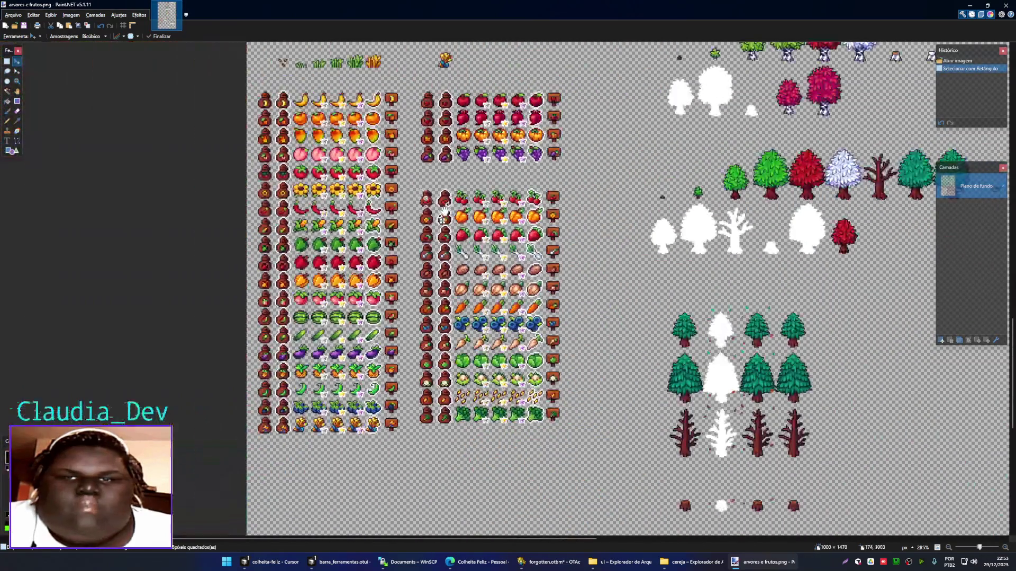
pyautogui.keyDown('ctrl'); pyautogui.scroll(-3, 409, 221); pyautogui.keyUp('ctrl')
pyautogui.keyDown('ctrl'); pyautogui.scroll(-2, 409, 220); pyautogui.keyUp('ctrl')
pyautogui.keyDown('ctrl'); pyautogui.scroll(-2, 409, 220); pyautogui.keyUp('ctrl')
pyautogui.scroll(5, 475, 96)
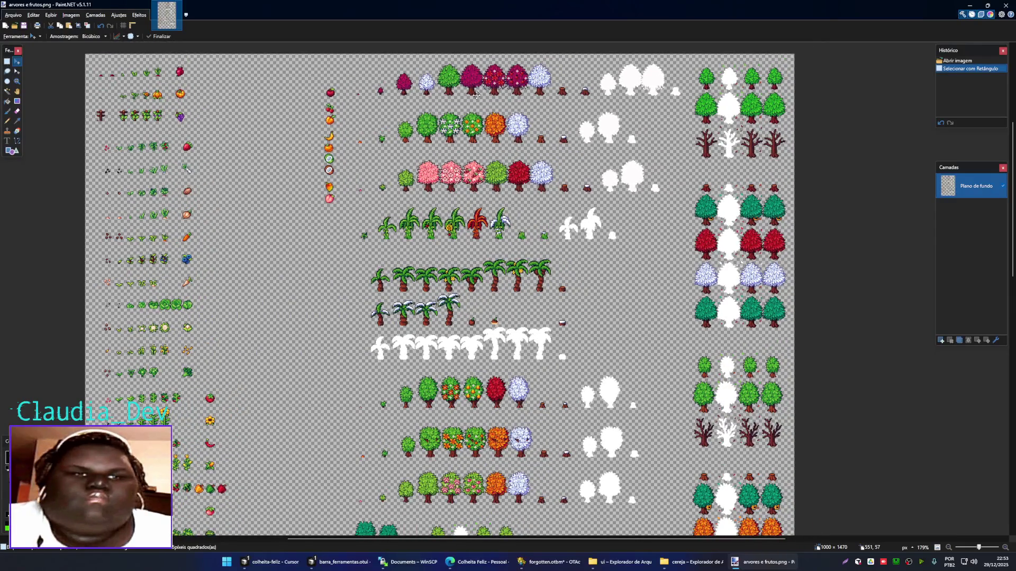
pyautogui.keyDown('ctrl'); pyautogui.scroll(1, 476, 95); pyautogui.keyUp('ctrl')
pyautogui.keyDown('ctrl'); pyautogui.scroll(1, 476, 100); pyautogui.keyUp('ctrl')
pyautogui.keyDown('ctrl'); pyautogui.scroll(1, 475, 116); pyautogui.keyUp('ctrl')
pyautogui.keyDown('ctrl'); pyautogui.scroll(1, 475, 127); pyautogui.keyUp('ctrl')
pyautogui.moveTo(475, 127); pyautogui.dragTo(463, 276)
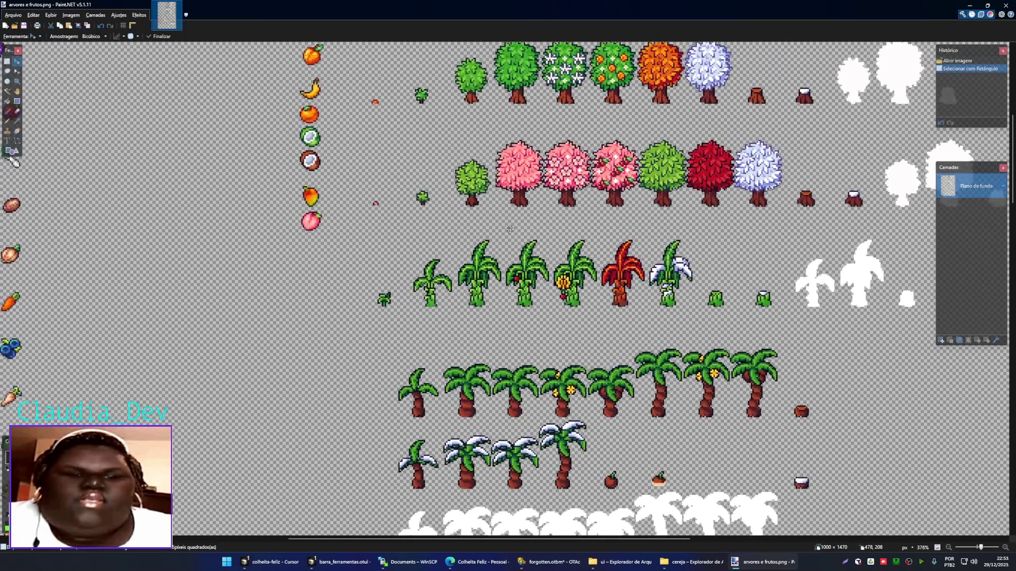
pyautogui.hscroll(-2, 462, 250)
pyautogui.scroll(-2, 464, 194)
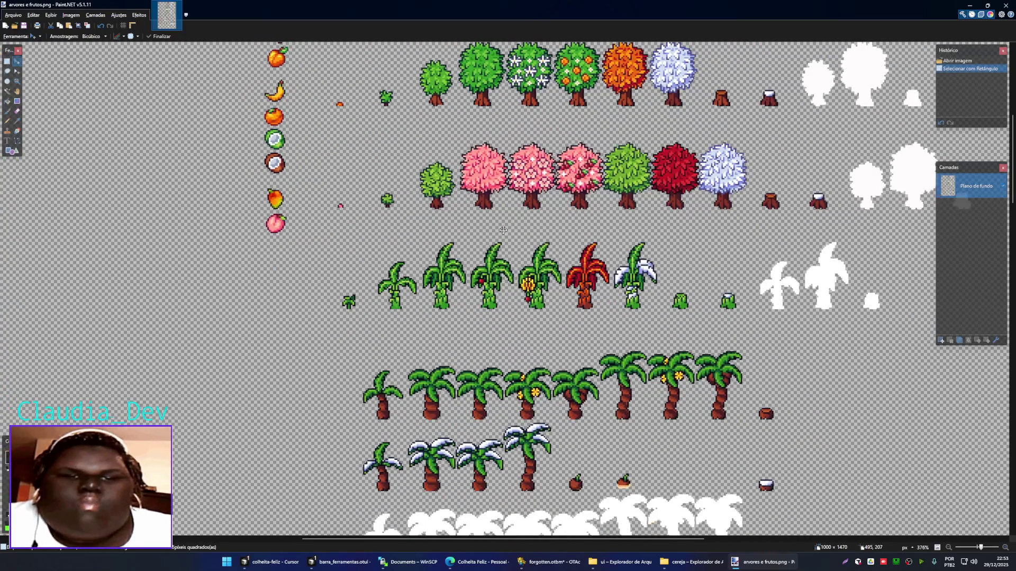
pyautogui.click(690, 562)
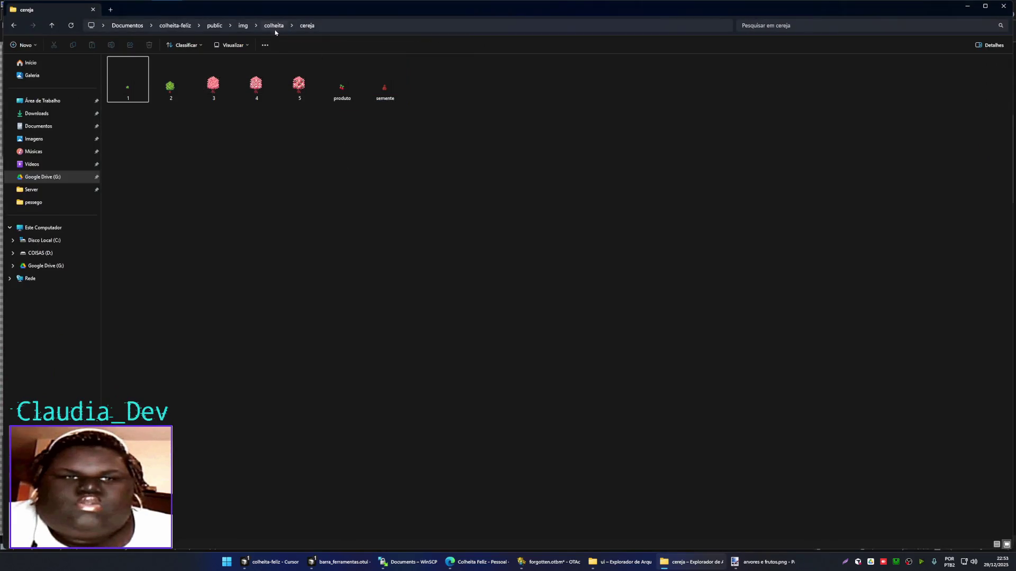
# - Create a new folder named banana in colheita next to the cereja folder
pyautogui.click(273, 26)
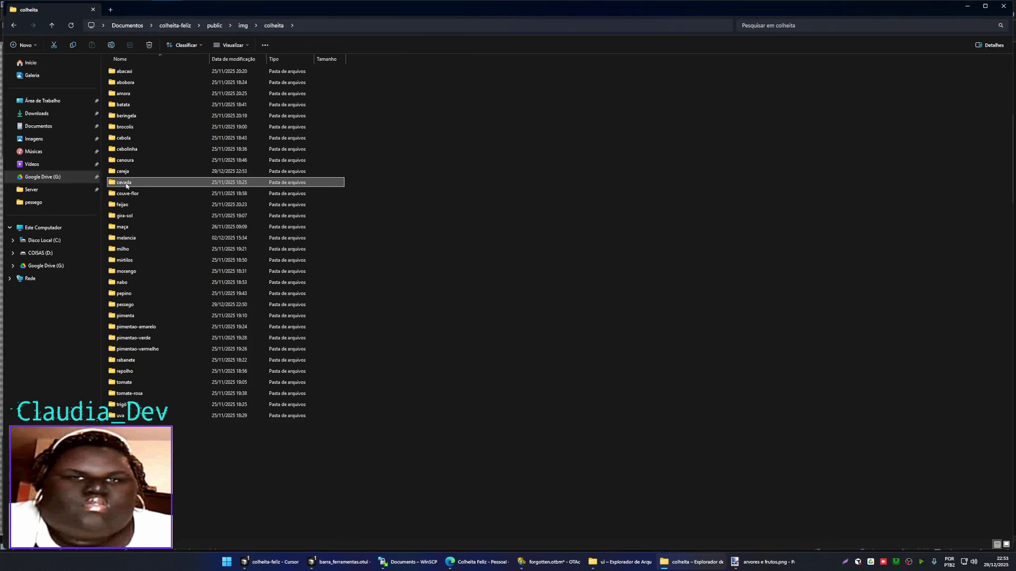
pyautogui.click(476, 168)
pyautogui.press('super')
pyautogui.write('bl')
pyautogui.click(215, 174)
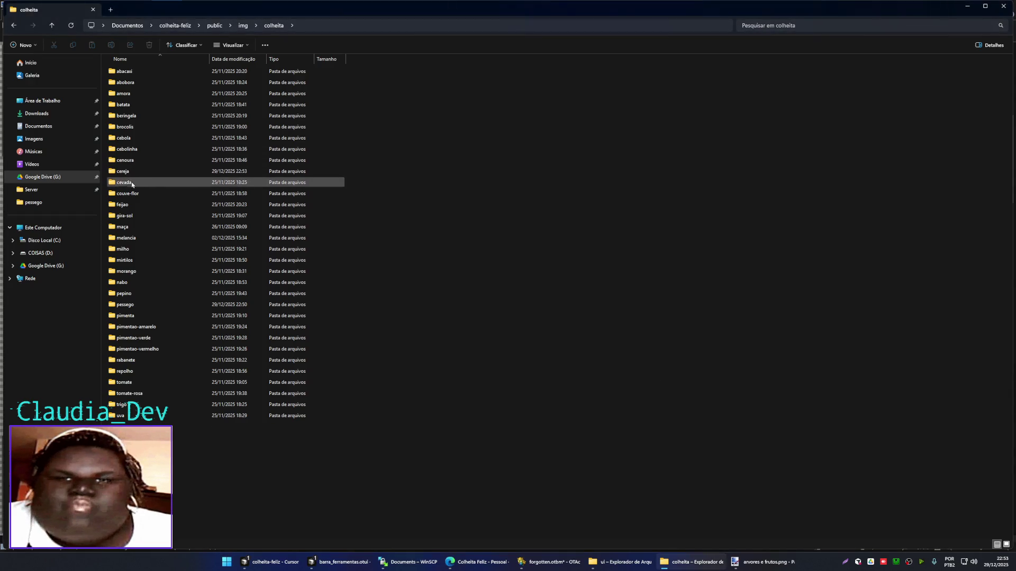
pyautogui.click(185, 193)
pyautogui.press('c')
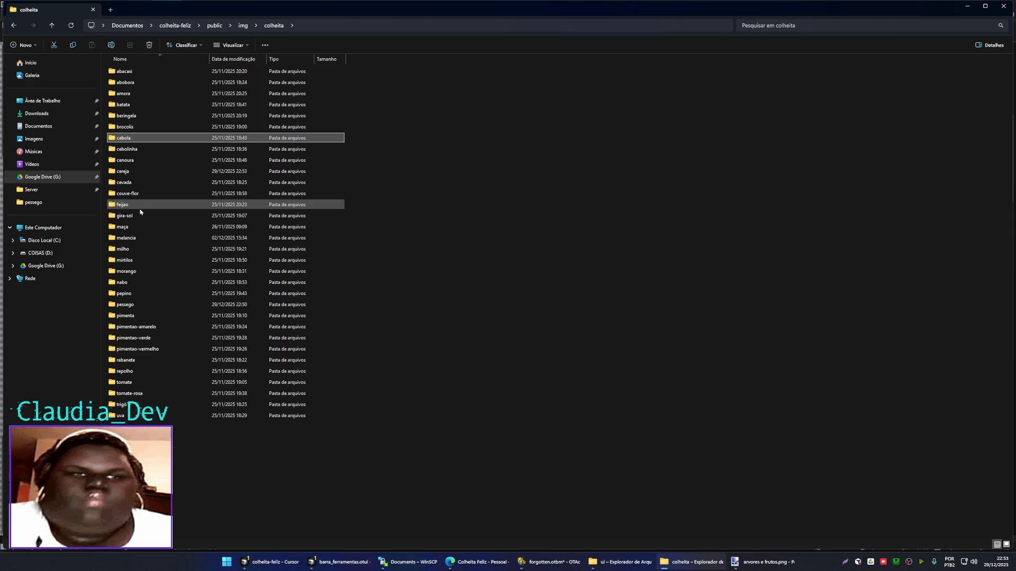
pyautogui.press('c')
pyautogui.press('c')
pyautogui.press('c')
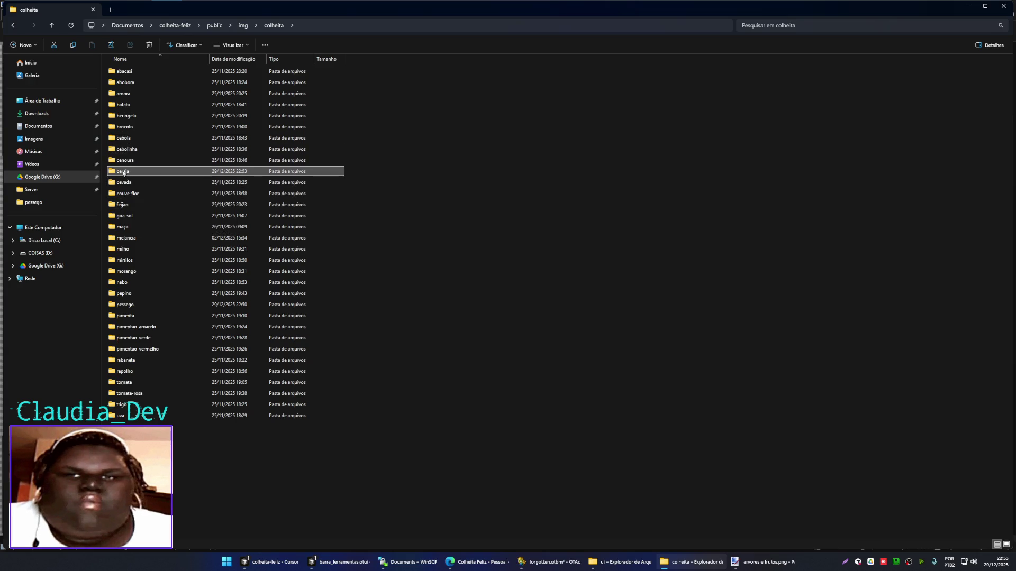
pyautogui.hotkey('ctrl', 'shift', 'n')
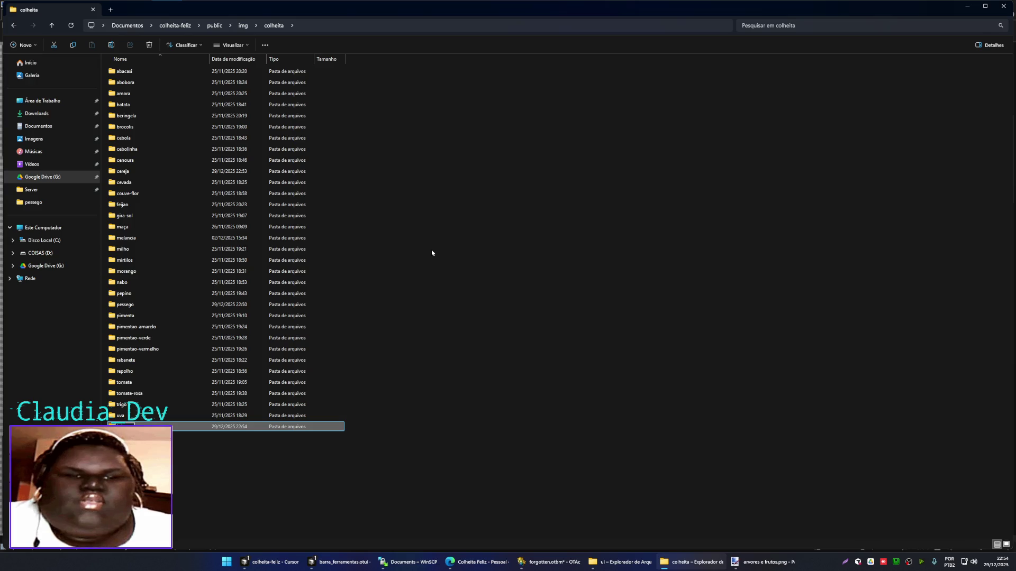
pyautogui.press('Return')
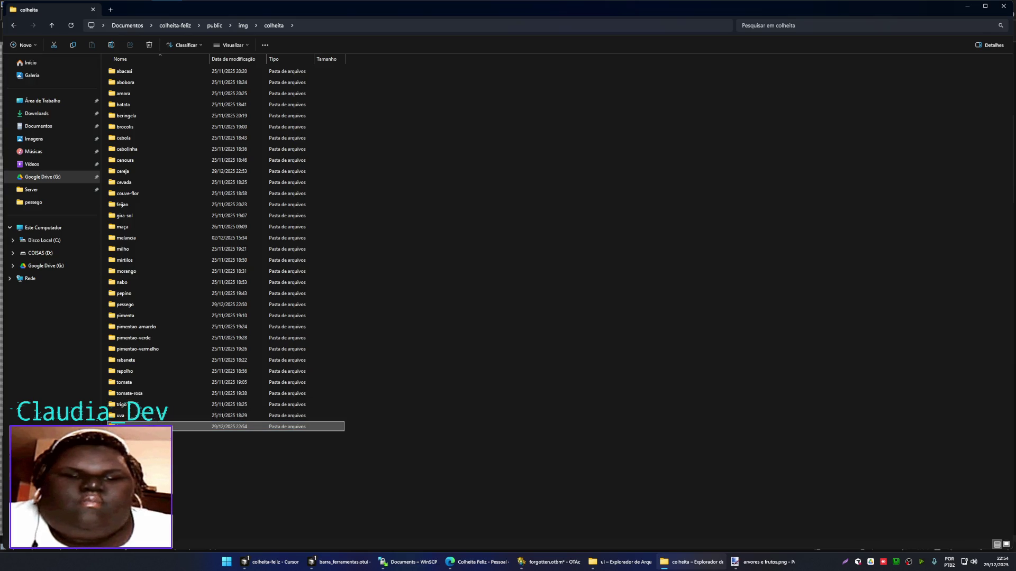
pyautogui.press('Return')
# - Put the seven sprite copies in banana and open them all as images in Paint.NET
pyautogui.hotkey('ctrl', 'v')
pyautogui.moveTo(214, 79); pyautogui.dragTo(525, 467)
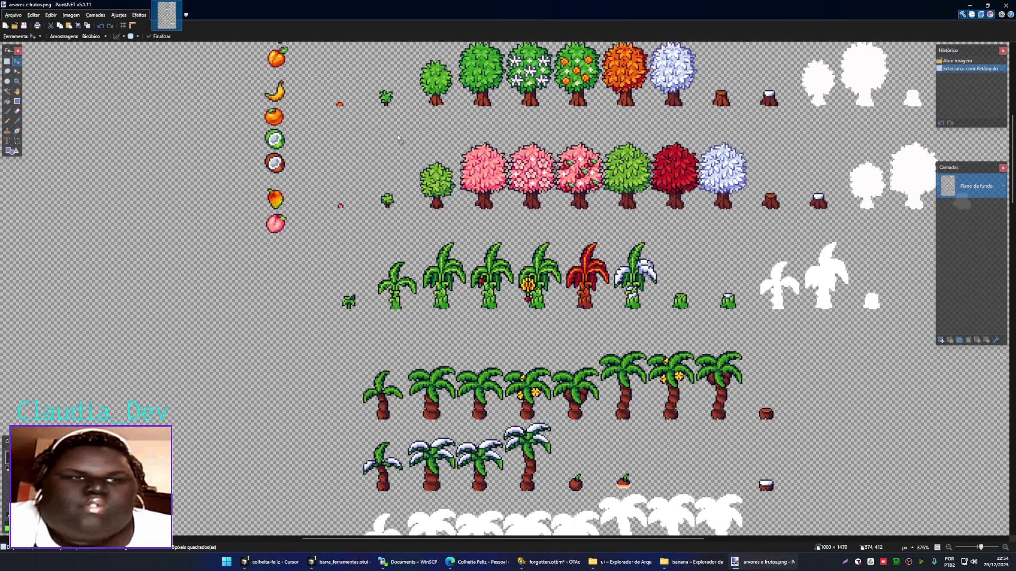
pyautogui.moveTo(525, 467); pyautogui.dragTo(413, 144)
pyautogui.click(476, 285)
pyautogui.hotkey('alt', 'Tab')
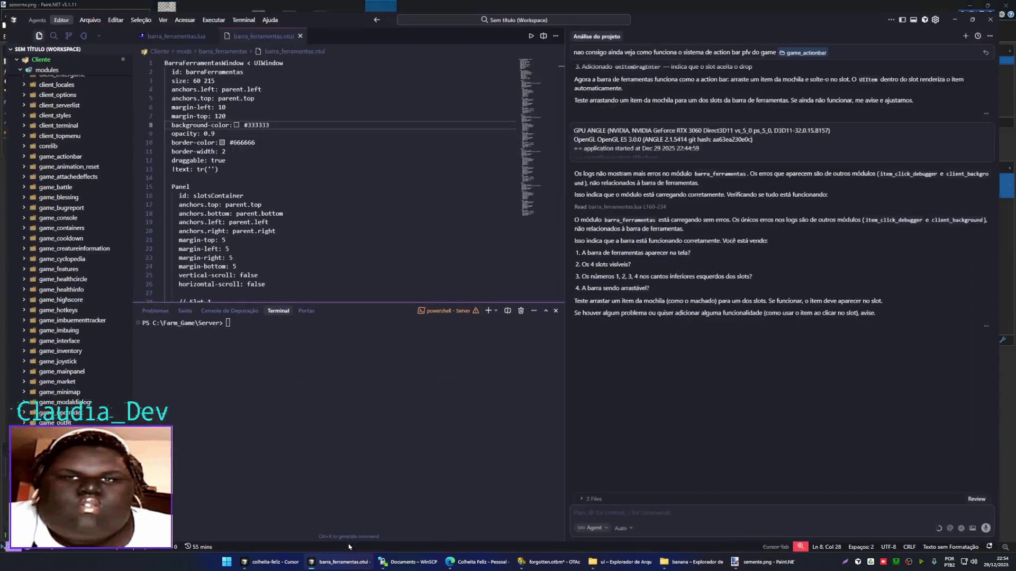
# - Draft a Cursor Agent chat message saying items still can't be dragged or appear in the slot
pyautogui.scroll(1, 706, 365)
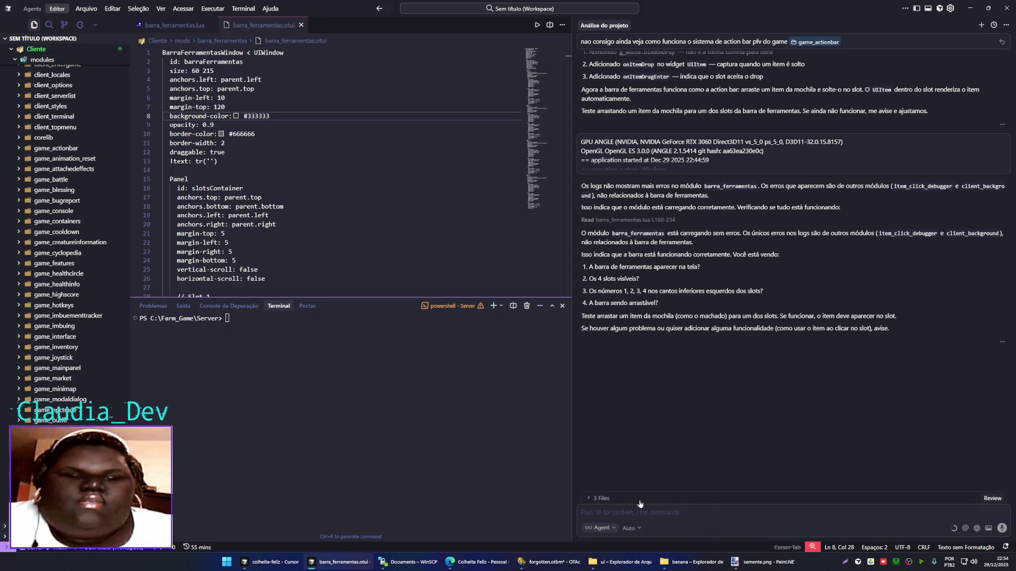
pyautogui.write('certo porem')
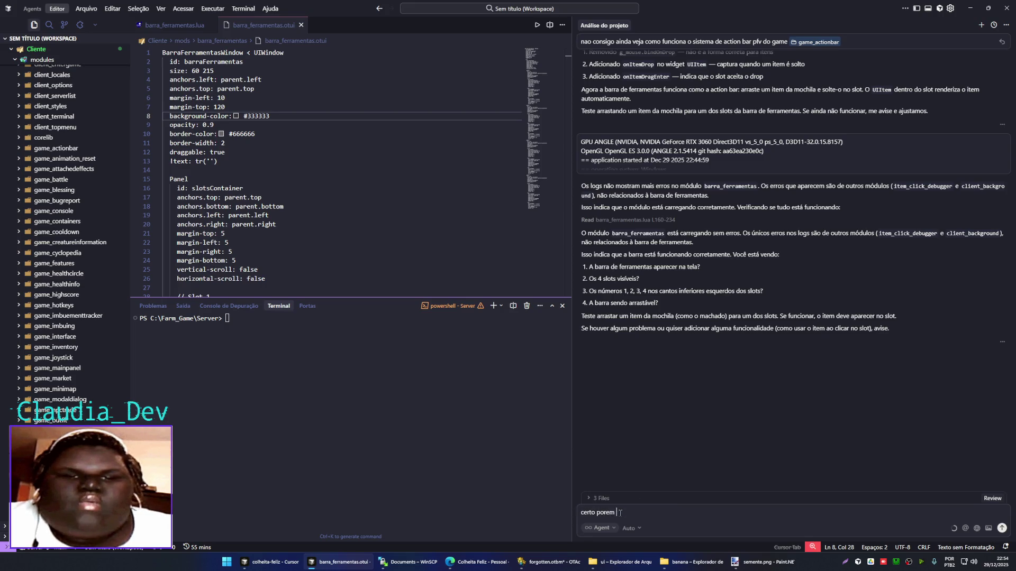
pyautogui.write('não estou conseguindo arrast')
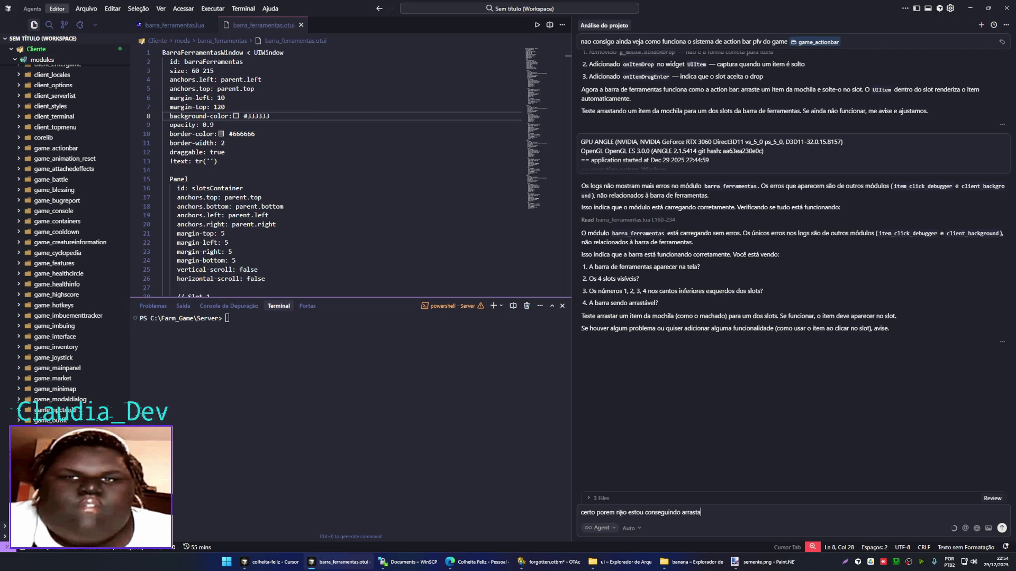
pyautogui.write('ara la  os i')
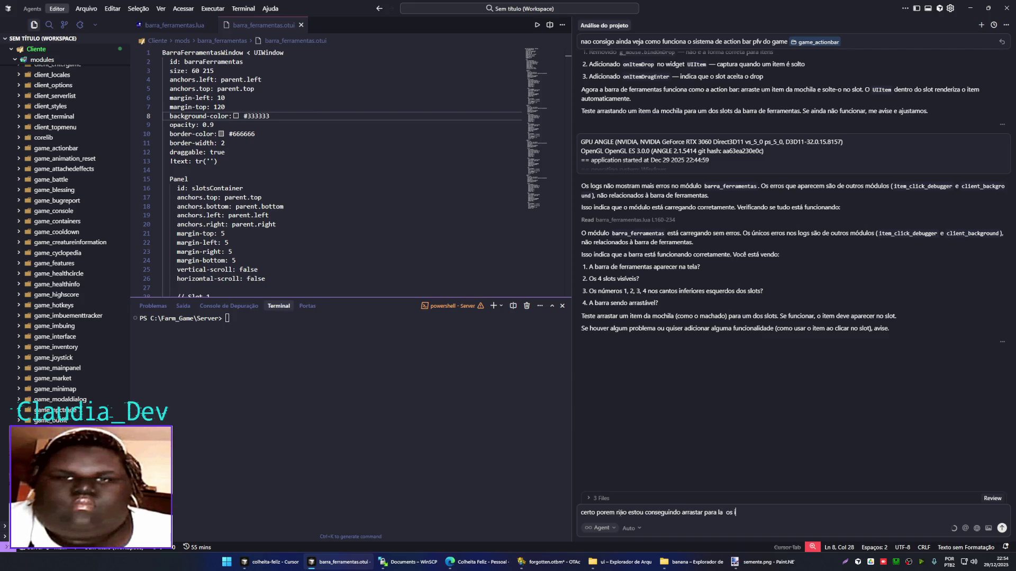
pyautogui.write('tens')
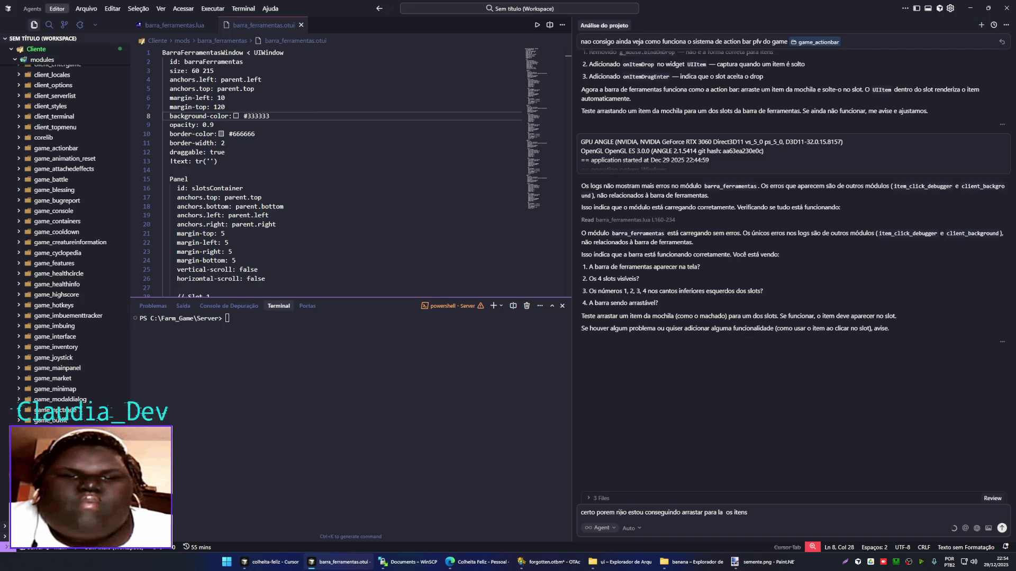
pyautogui.write(' e nao e')
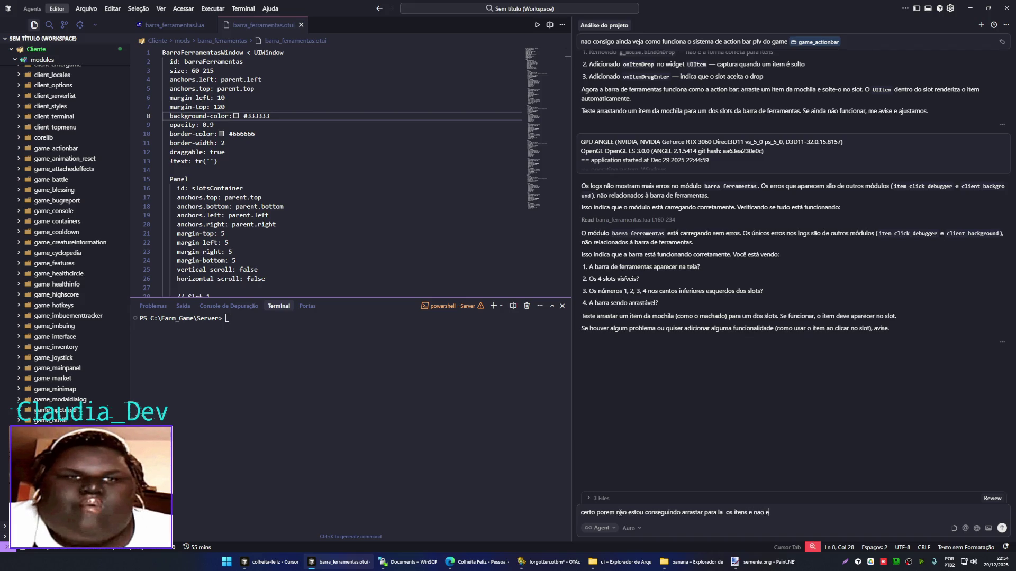
pyautogui.press('BackSpace')
pyautogui.press('BackSpace')
pyautogui.press('BackSpace')
pyautogui.write('aparece o item no')
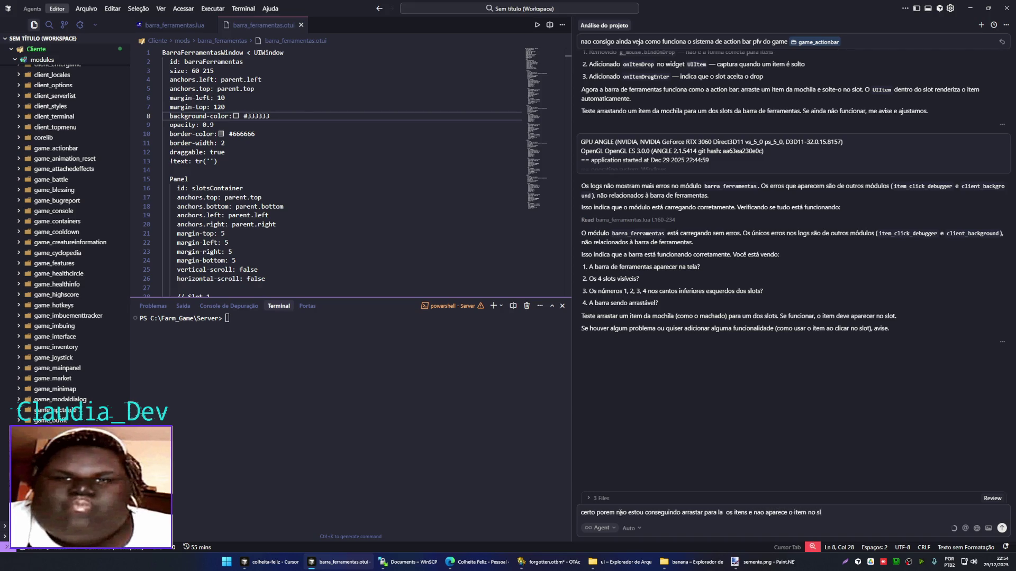
pyautogui.write('slot')
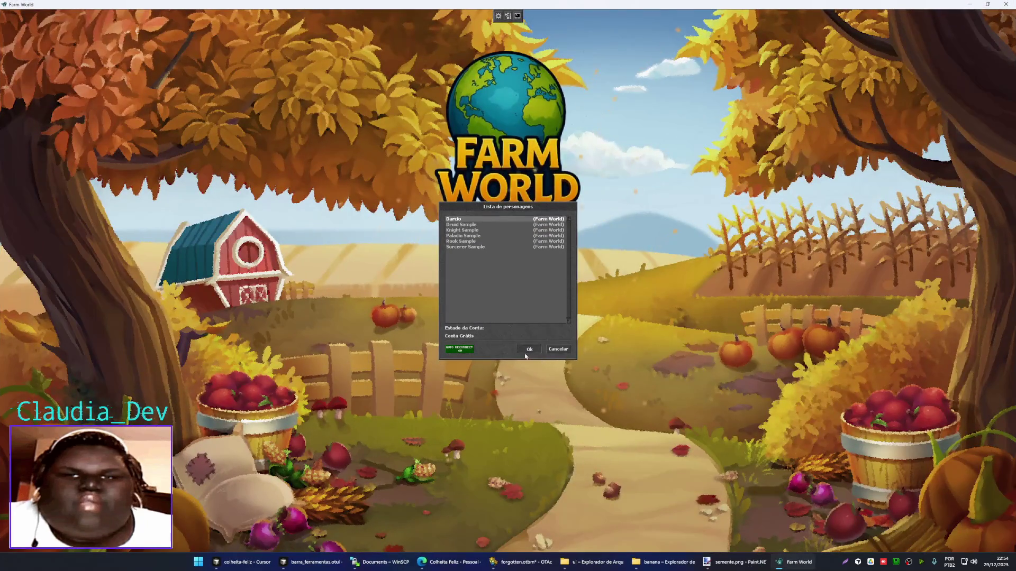
# - In Farm World, float the equipment panel, walk, open the backpack, and select action bar slots 1 and 4
pyautogui.press('Return')
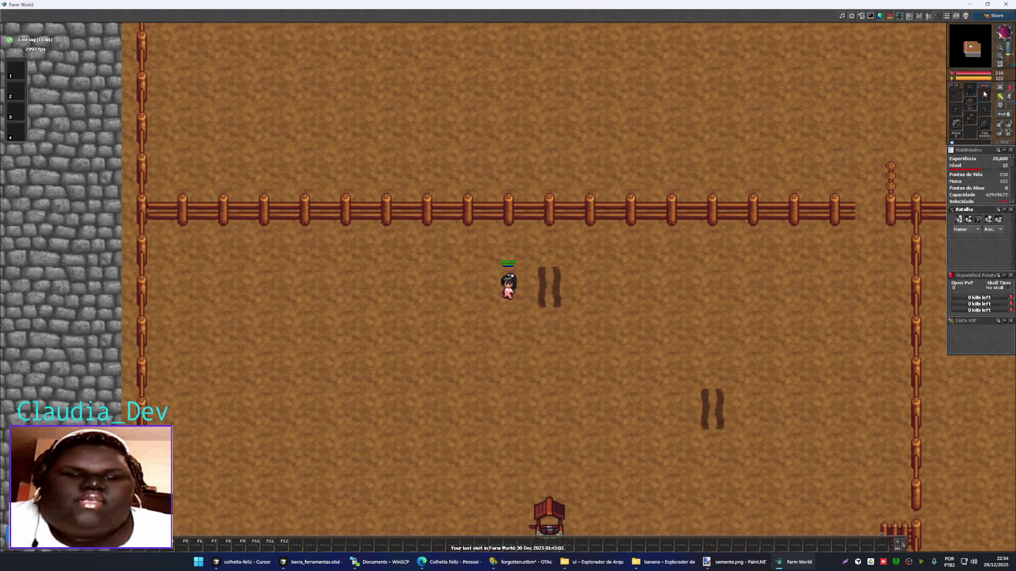
pyautogui.moveTo(963, 82); pyautogui.dragTo(480, 108)
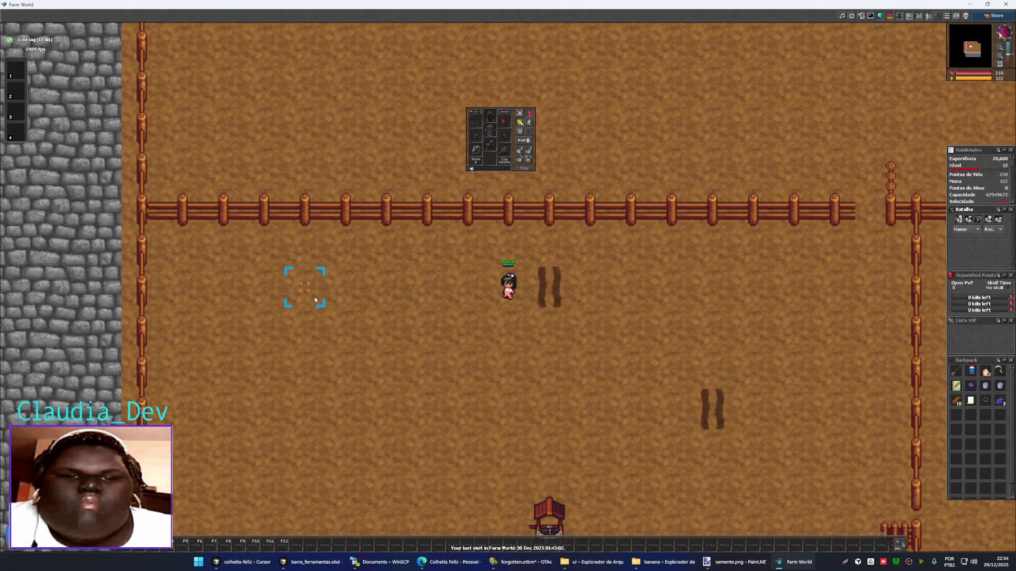
pyautogui.click(316, 303)
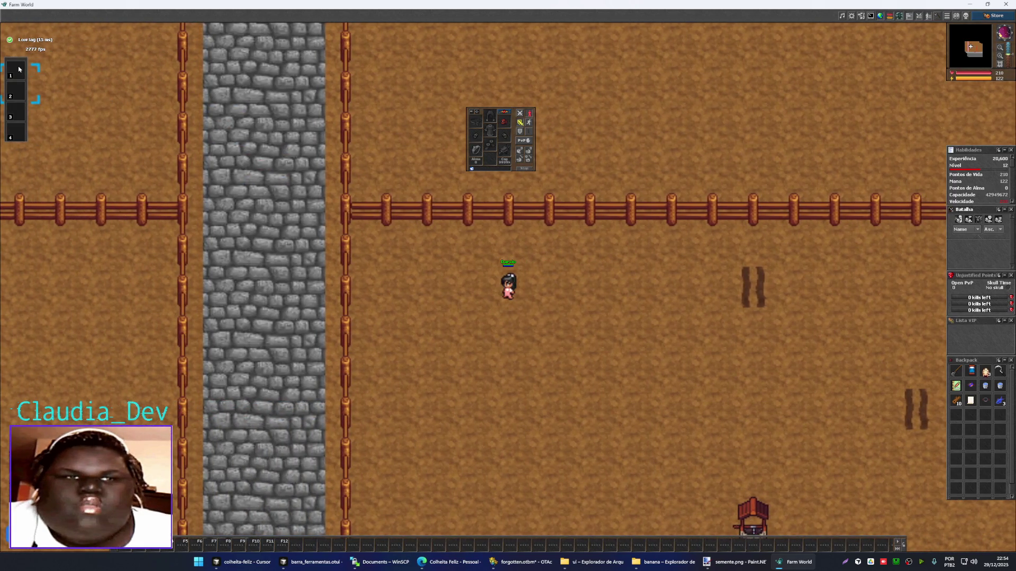
pyautogui.click(18, 68)
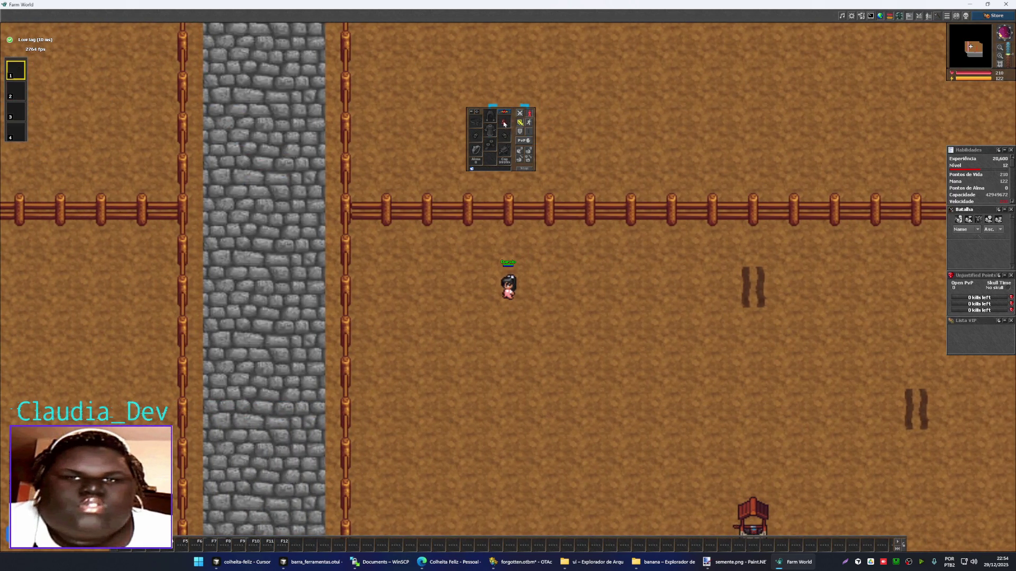
pyautogui.click(511, 291)
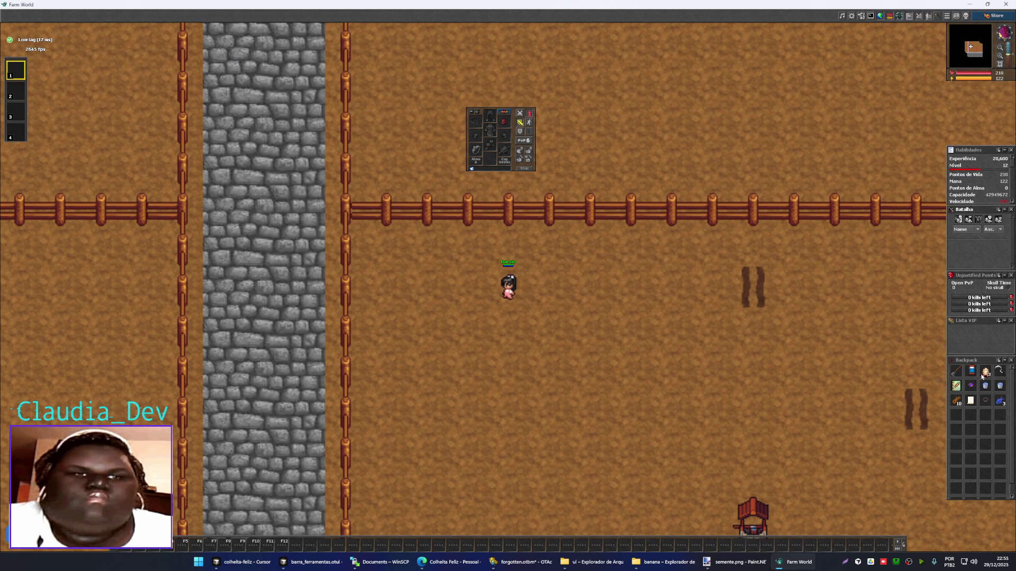
pyautogui.click(16, 72)
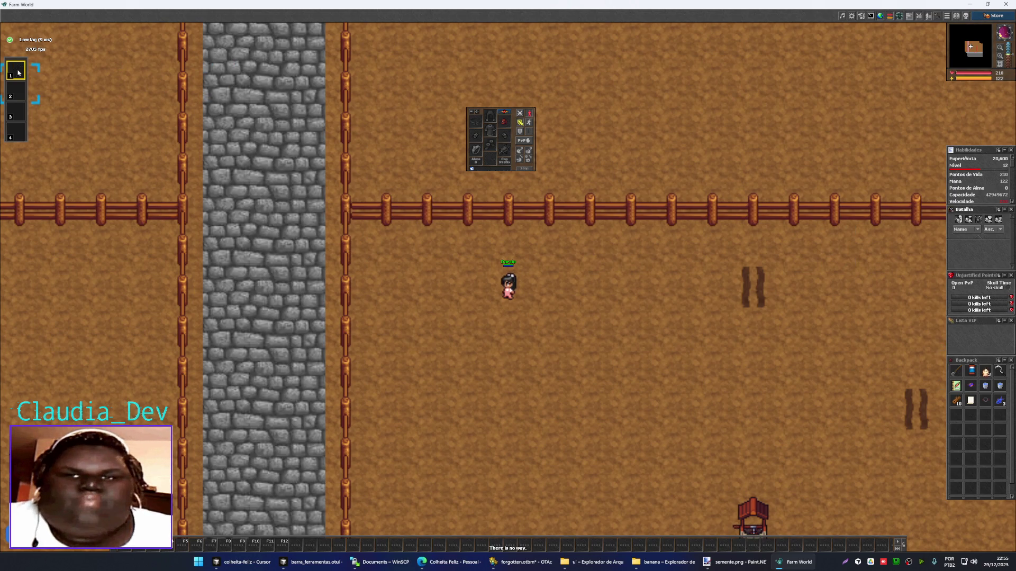
pyautogui.scroll(-2, 15, 91)
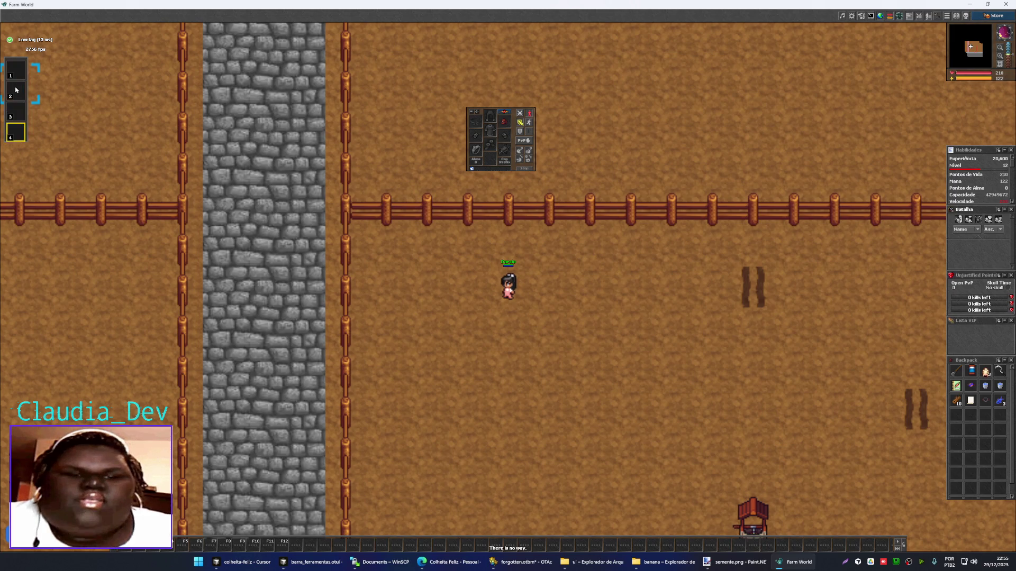
pyautogui.scroll(-1, 15, 91)
pyautogui.click(554, 326)
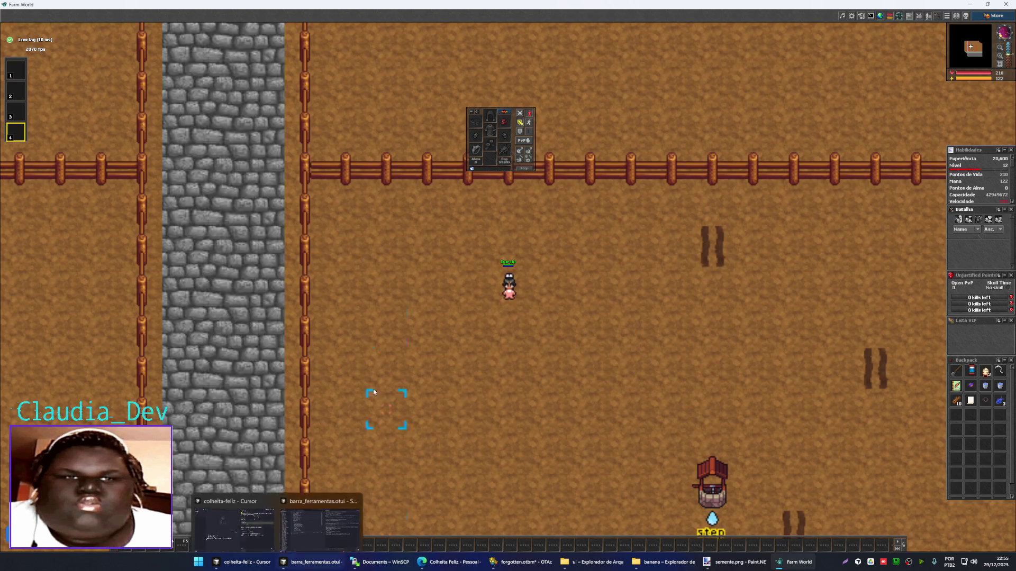
pyautogui.click(242, 562)
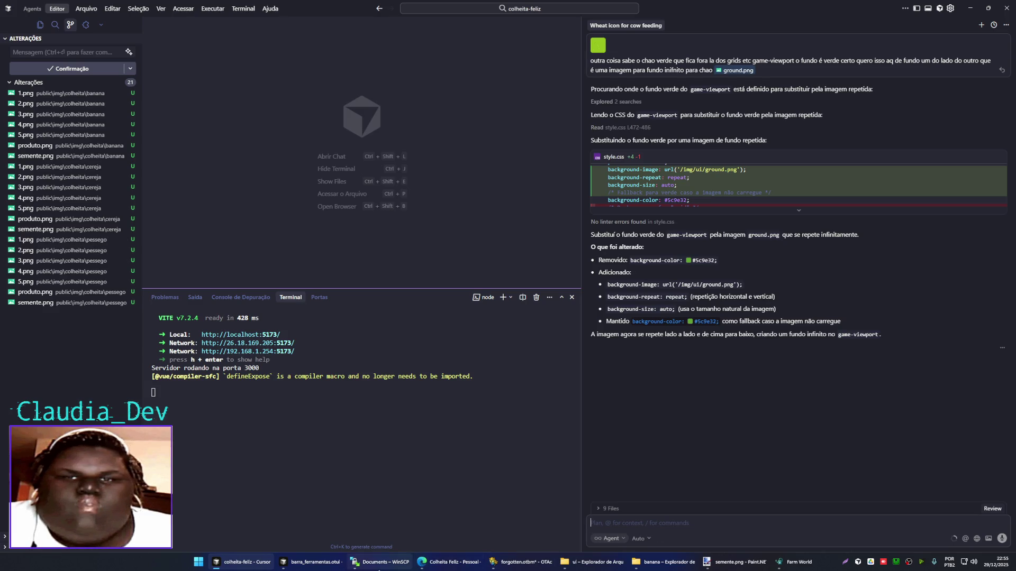
# - Send Cursor's agent a bug report: slot items won't drag and number keys don't change slots
pyautogui.click(312, 562)
pyautogui.write('certo porem nao estou conseguindo arrastar para la  os itens e nao aparece o item no slot, e note')
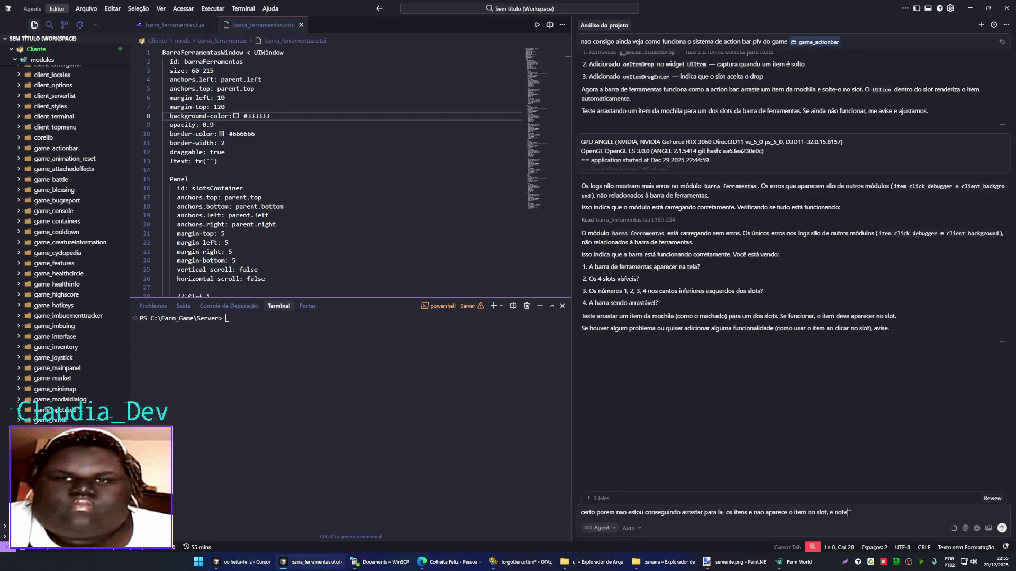
pyautogui.write('i outra coisa se')
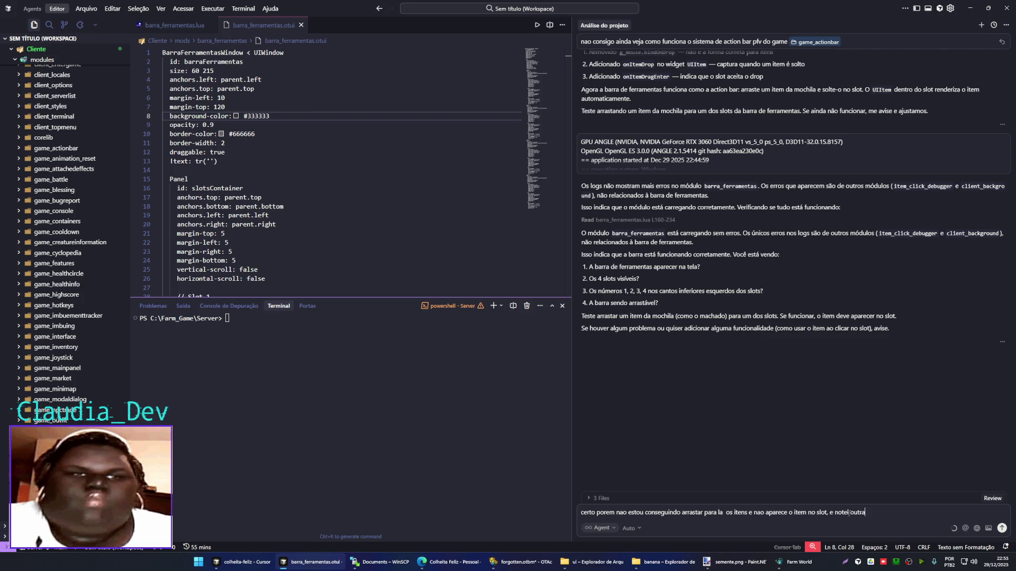
pyautogui.write(' eu desclicar do modal que cira')
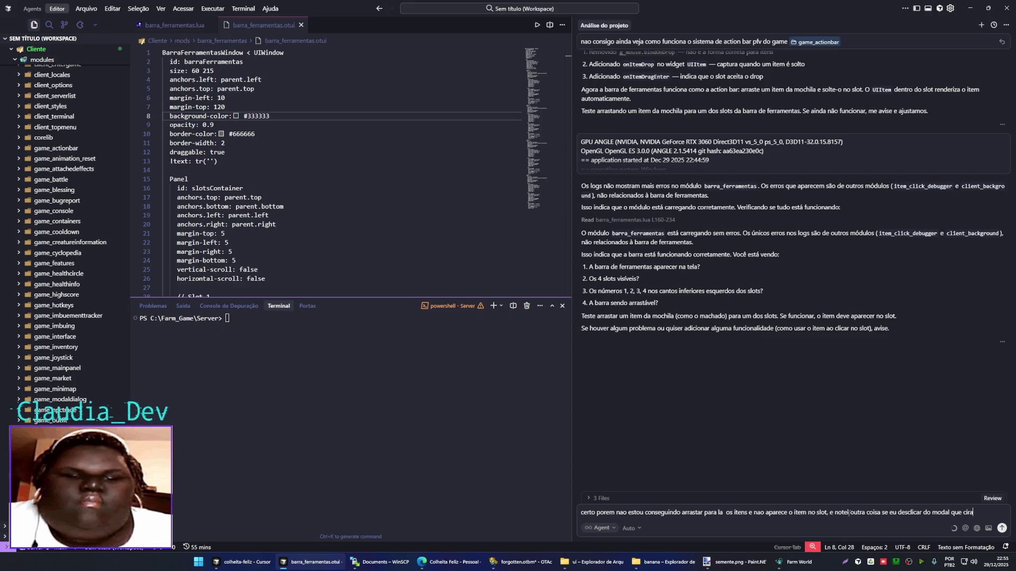
pyautogui.press('BackSpace')
pyautogui.press('BackSpace')
pyautogui.press('BackSpace')
pyautogui.write('riamos tipo c')
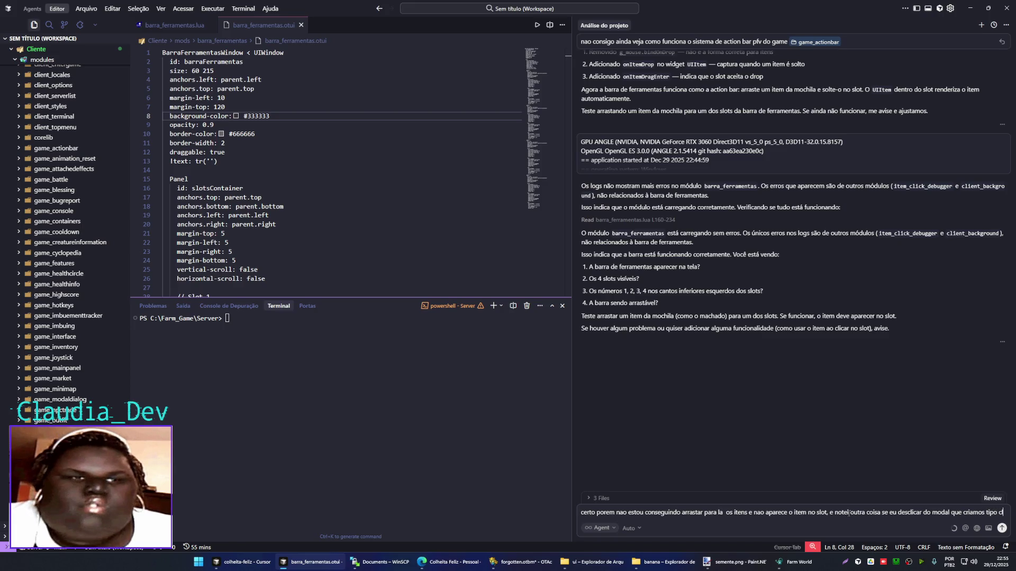
pyautogui.write('lico no mapa normal')
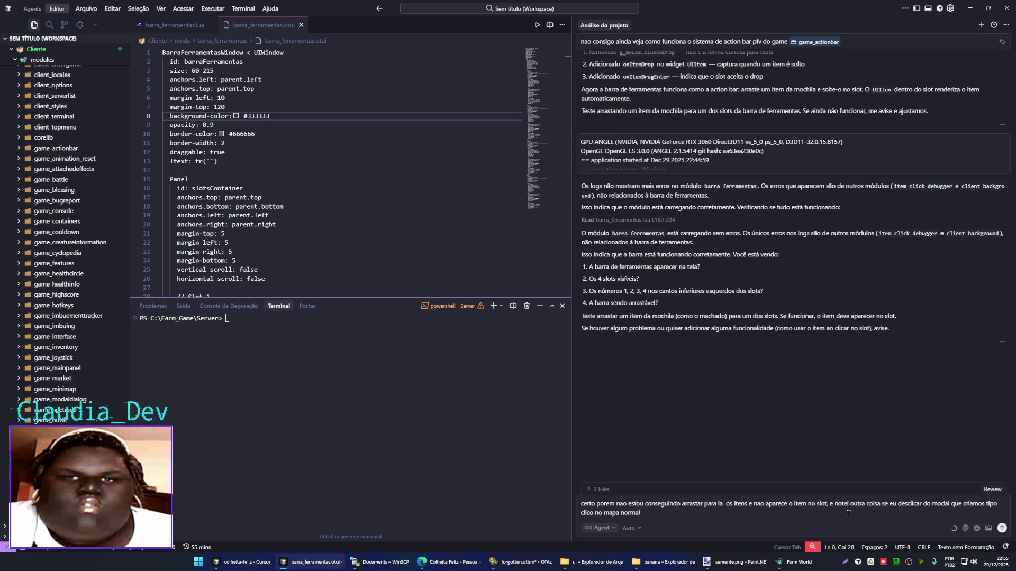
pyautogui.write('ar com o pers')
pyautogui.write('ando preciono 1 2 3 4 nao movimenta la no modal  ele deve')
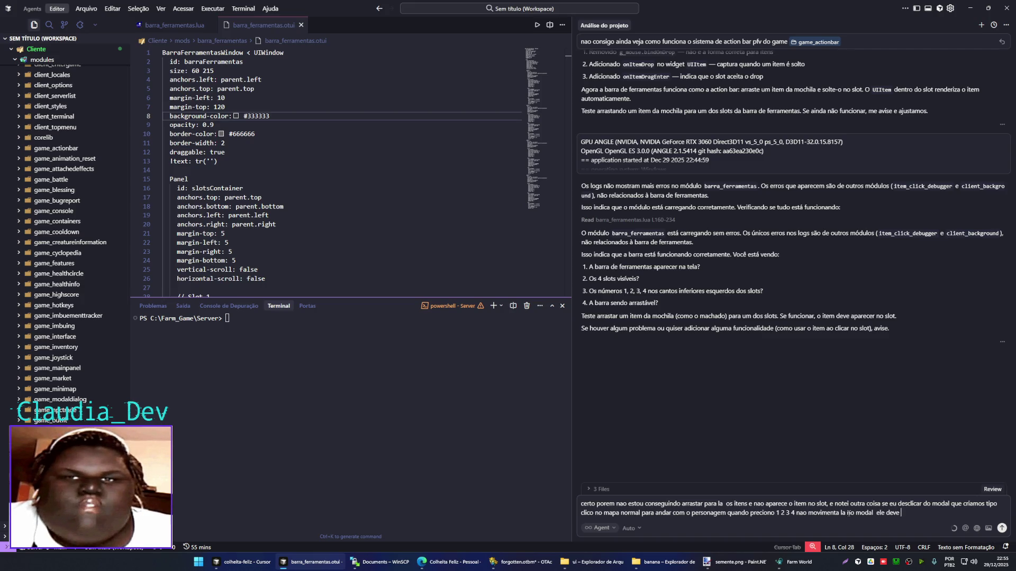
pyautogui.write('ntar la mudar o s')
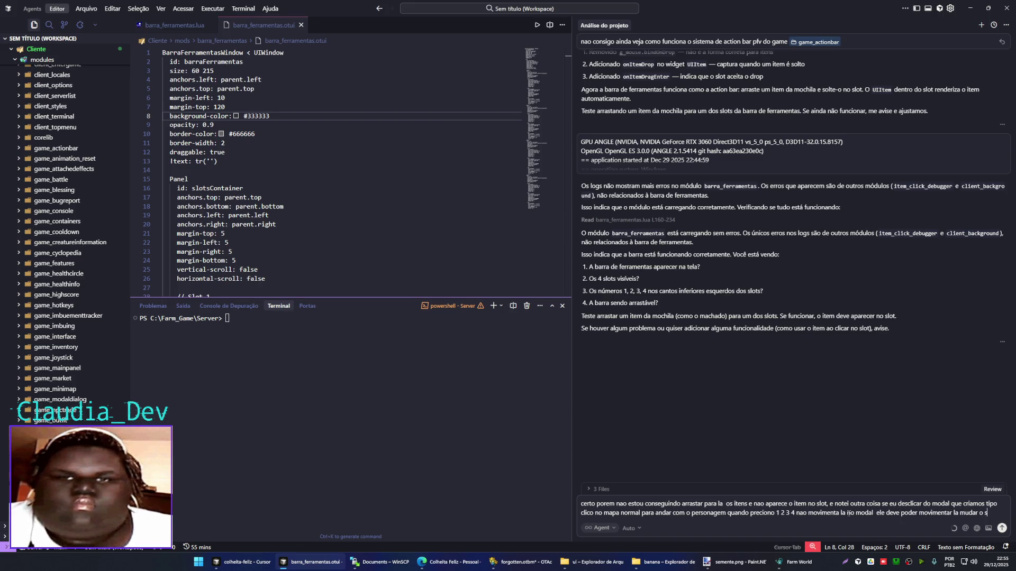
pyautogui.write('lot mesmo des')
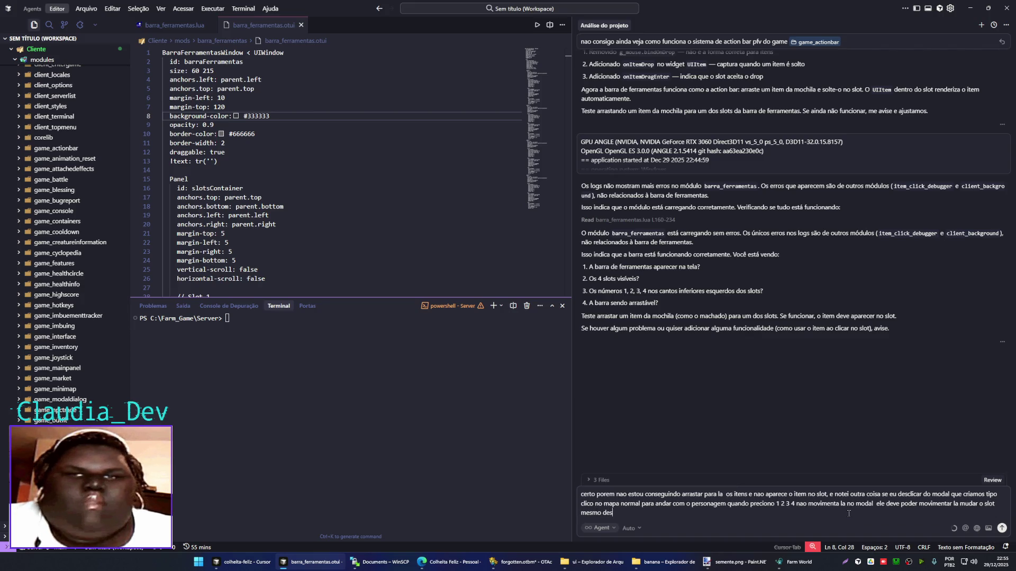
pyautogui.press('Return')
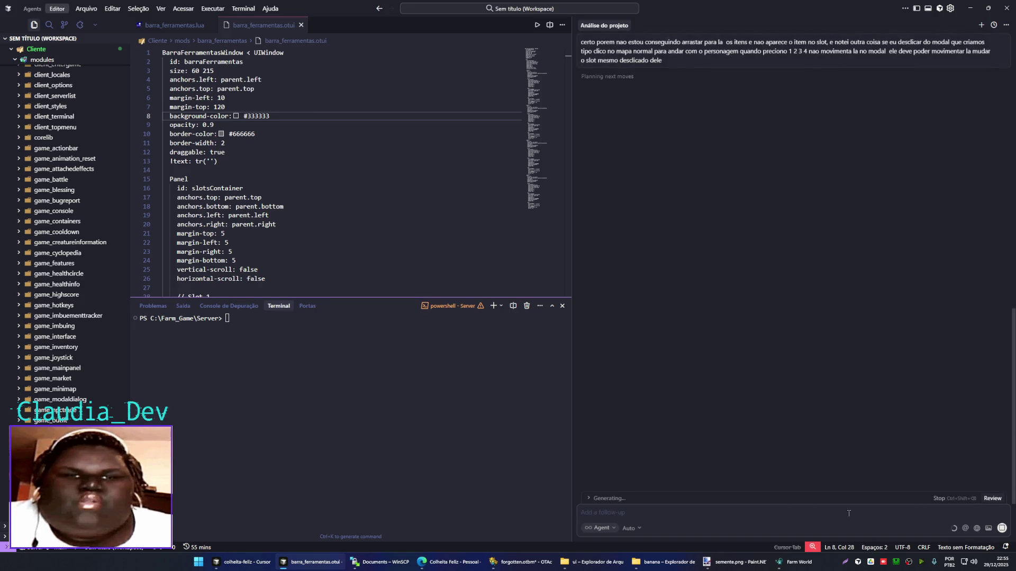
pyautogui.hotkey('alt', 'Tab')
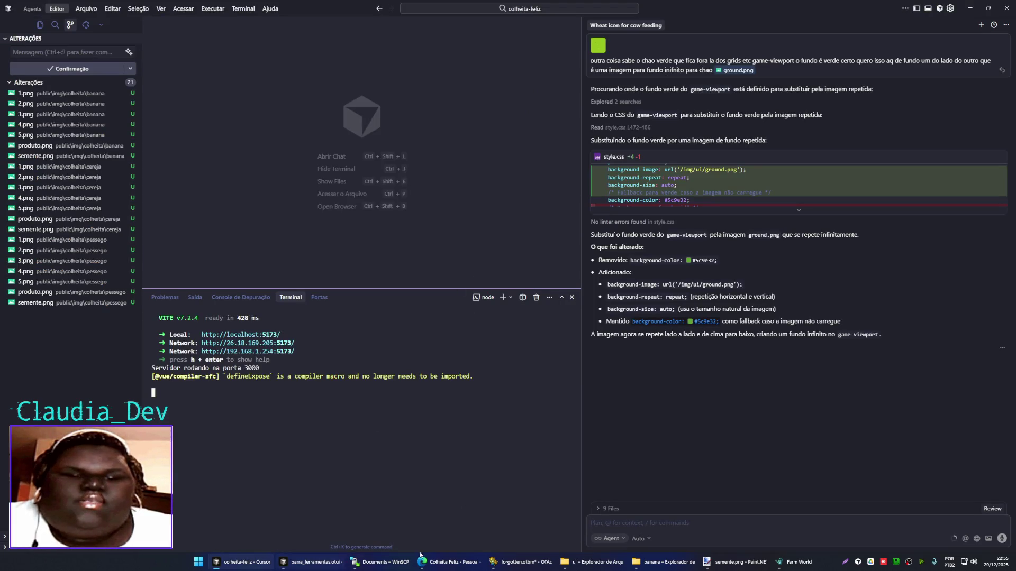
pyautogui.click(736, 561)
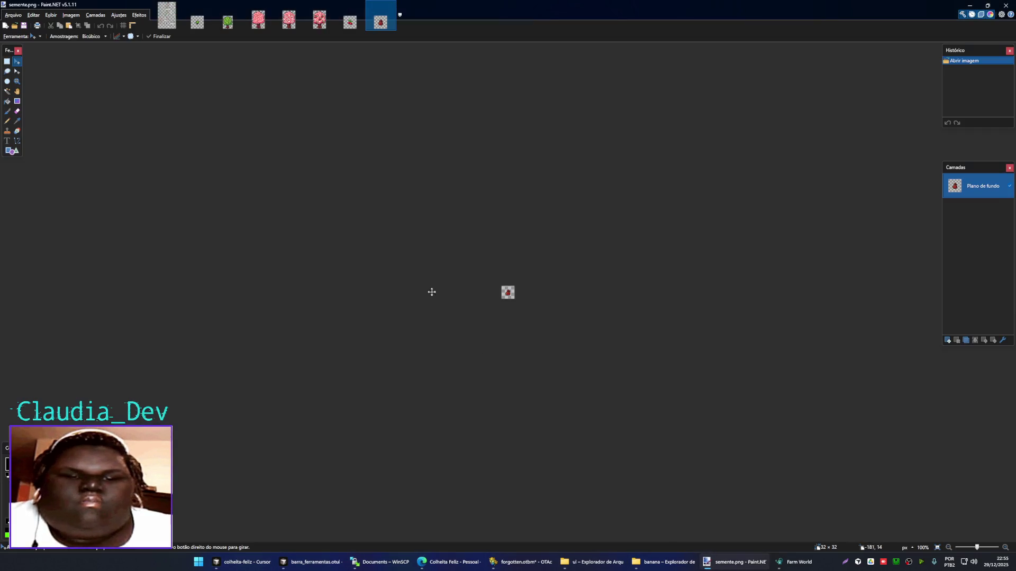
# - Select and copy the smallest banana sprout on the tree and fruit spritesheet
pyautogui.click(168, 17)
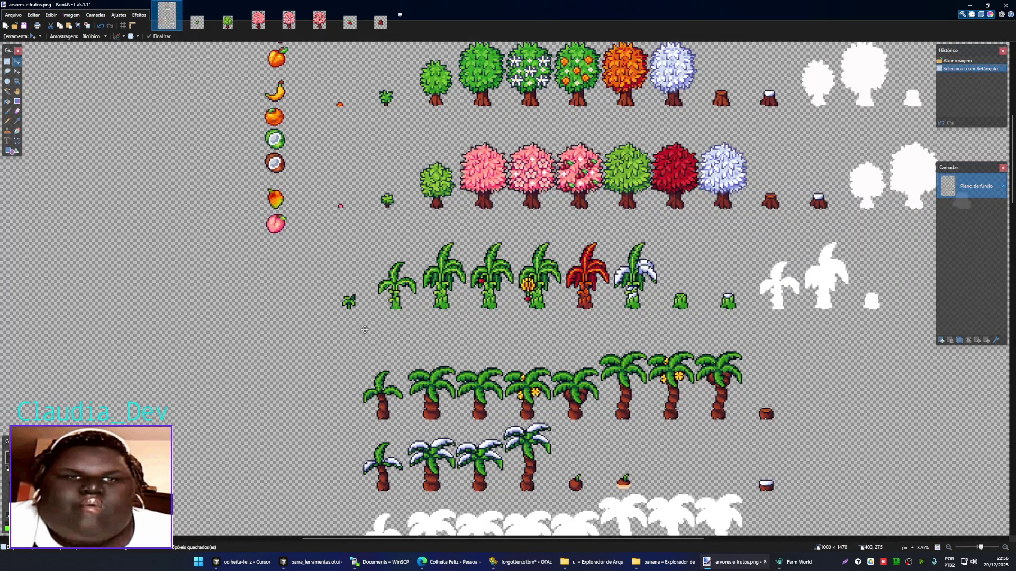
pyautogui.scroll(-3, 448, 209)
pyautogui.scroll(6, 450, 206)
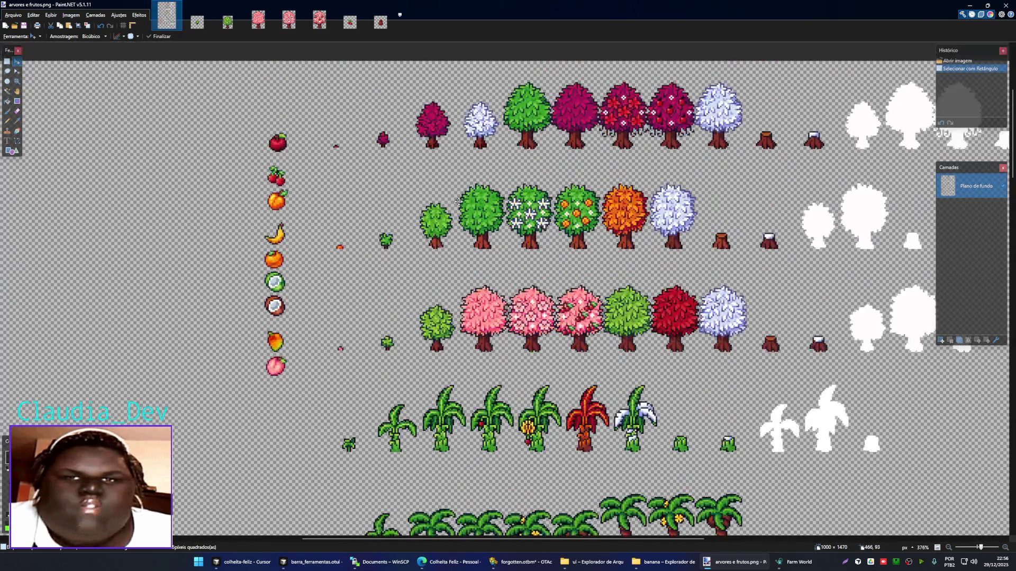
pyautogui.scroll(-4, 455, 203)
pyautogui.scroll(-2, 458, 201)
pyautogui.scroll(6, 351, 201)
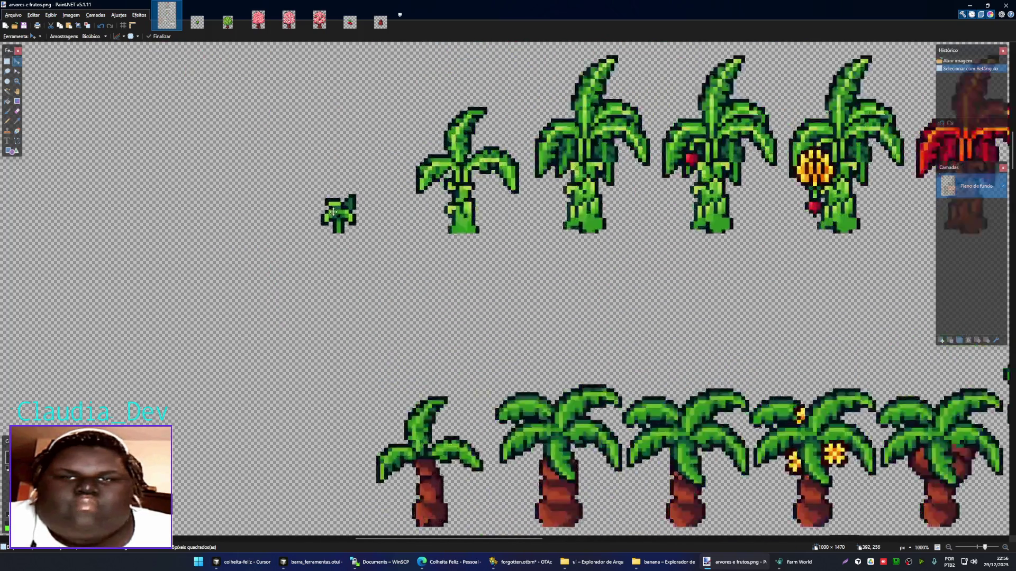
pyautogui.press('s')
pyautogui.moveTo(315, 187); pyautogui.dragTo(368, 243)
# - Replace 1.png's contents with the centred sprout, save it as 1.png and close it
pyautogui.hotkey('ctrl', 'Tab')
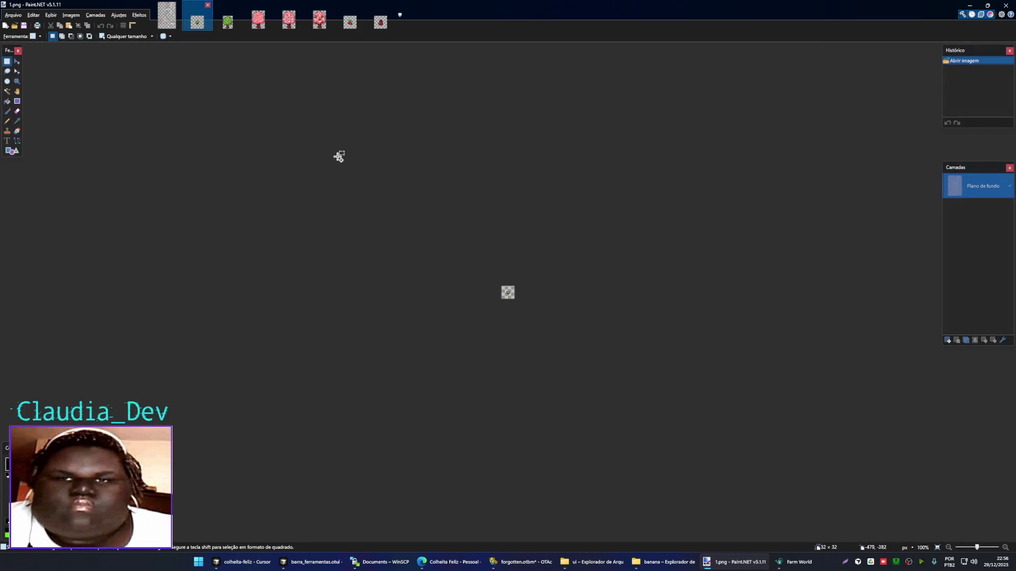
pyautogui.scroll(1, 500, 286)
pyautogui.hotkey('ctrl', 'a')
pyautogui.press('Delete')
pyautogui.hotkey('ctrl', 'v')
pyautogui.moveTo(549, 319); pyautogui.dragTo(490, 277)
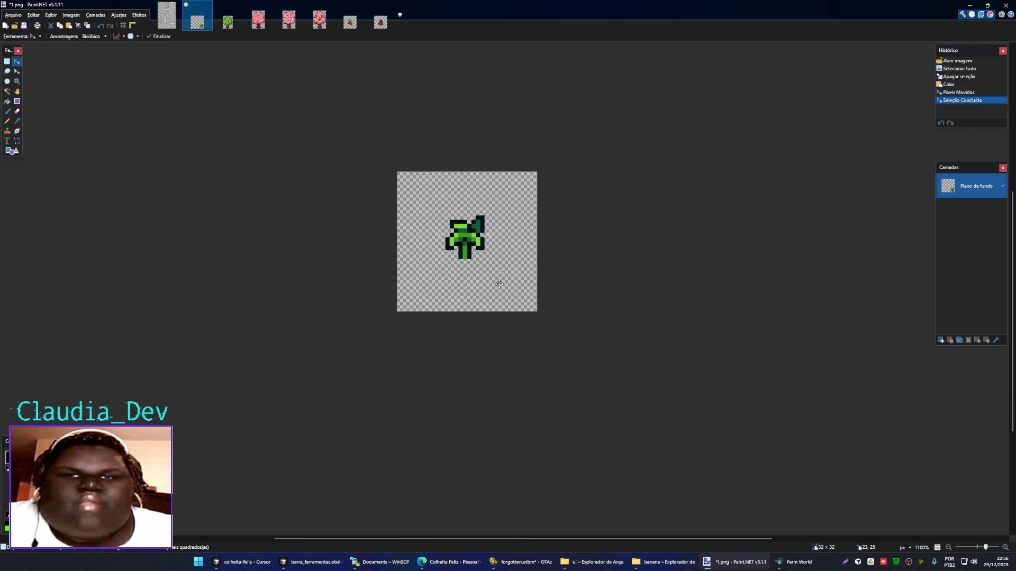
pyautogui.hotkey('ctrl', 'd')
pyautogui.hotkey('ctrl', 'shift', 's')
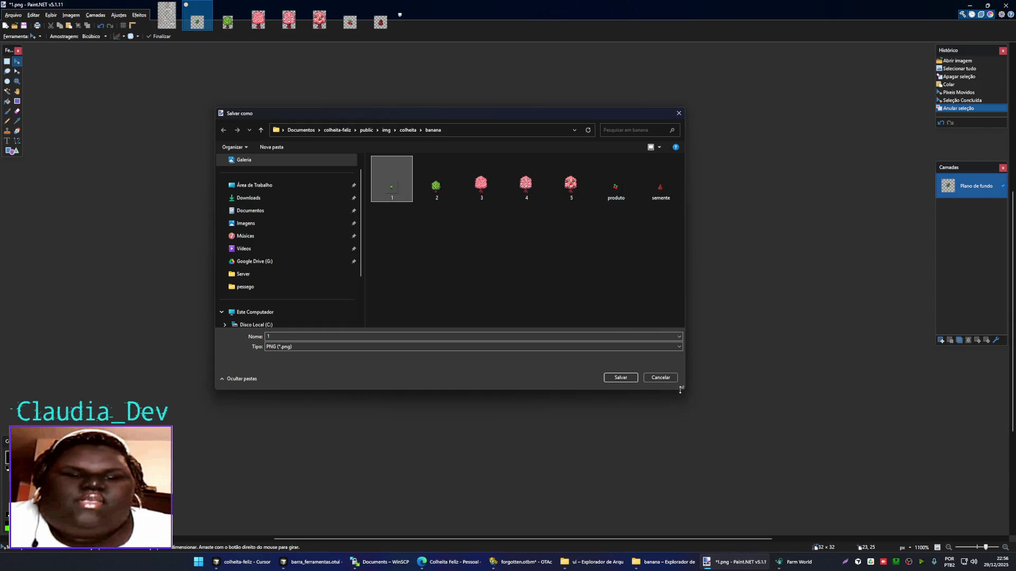
pyautogui.click(660, 377)
pyautogui.hotkey('ctrl', 'w')
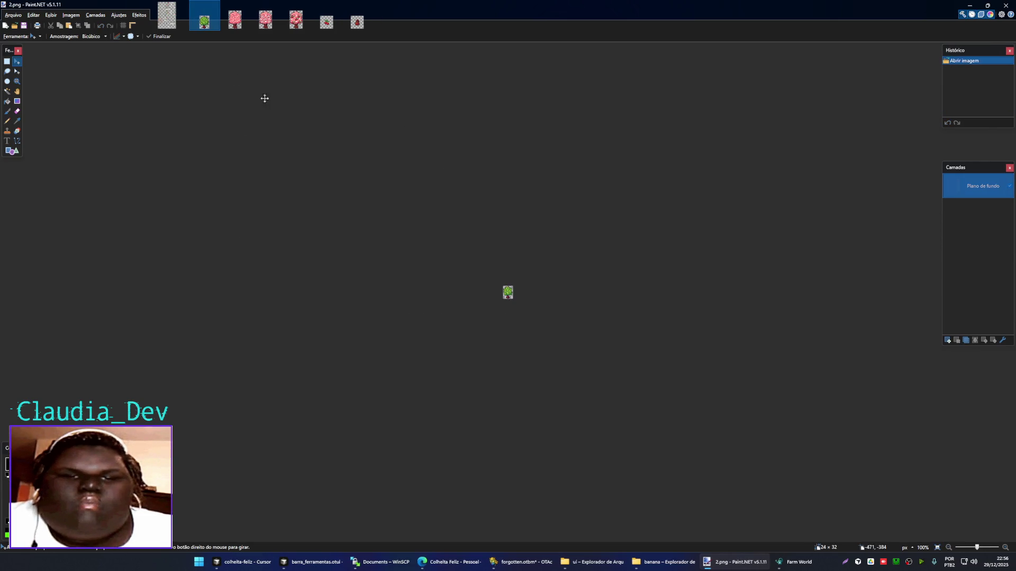
# - Copy the first banana plant sprite and paste it onto the cleared 2.png canvas
pyautogui.scroll(-3, 533, 226)
pyautogui.press('s')
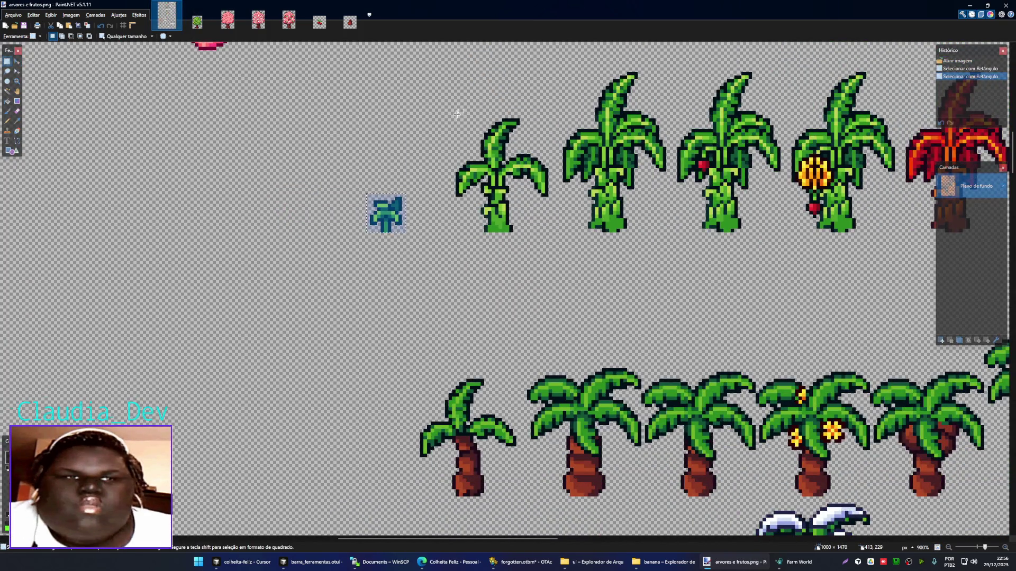
pyautogui.moveTo(457, 114); pyautogui.dragTo(547, 226)
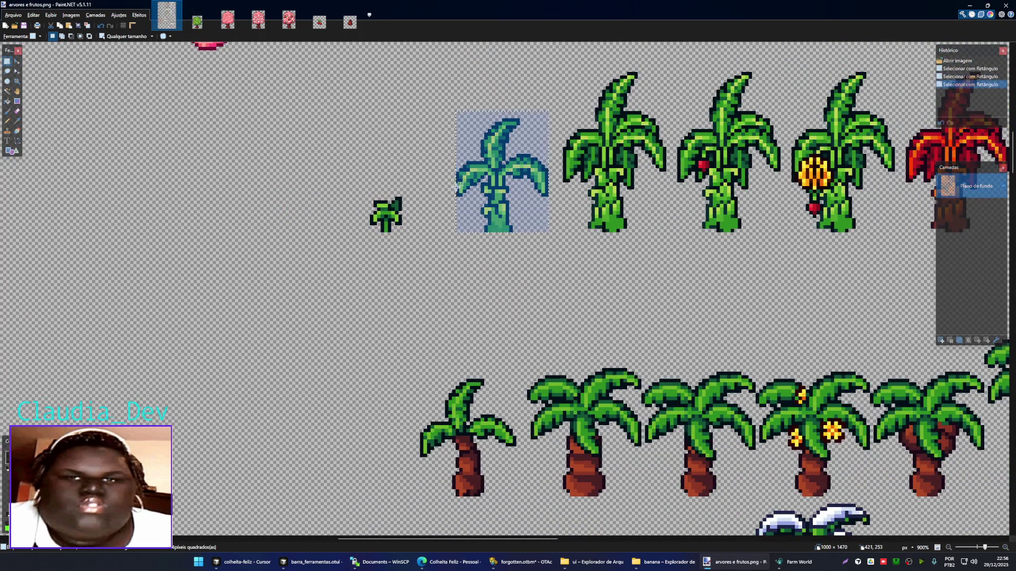
pyautogui.hotkey('ctrl', 'Tab')
pyautogui.scroll(5, 509, 280)
pyautogui.scroll(2, 510, 280)
pyautogui.hotkey('ctrl', 'a')
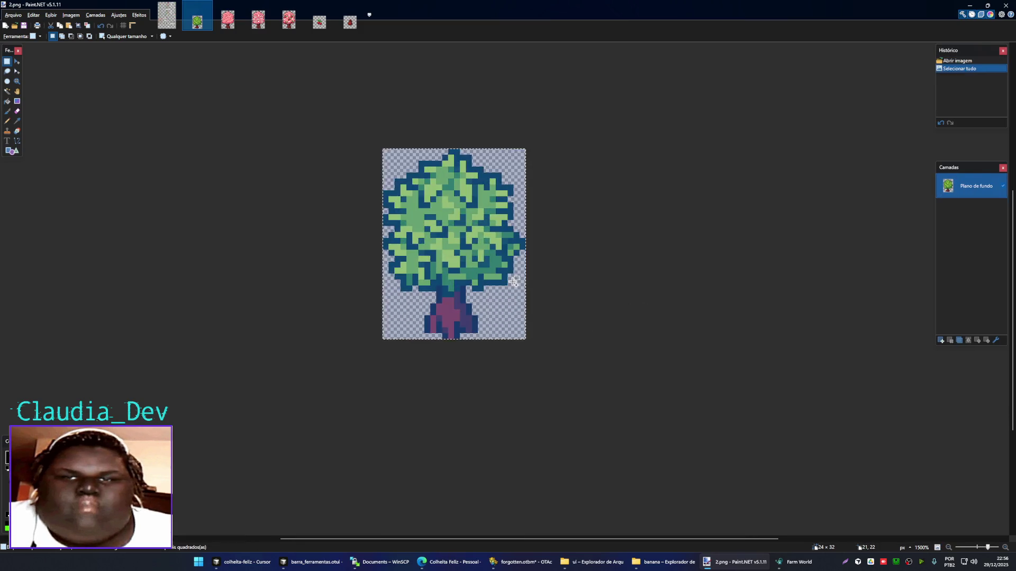
pyautogui.press('Delete')
pyautogui.hotkey('ctrl', 'v')
pyautogui.press('Return')
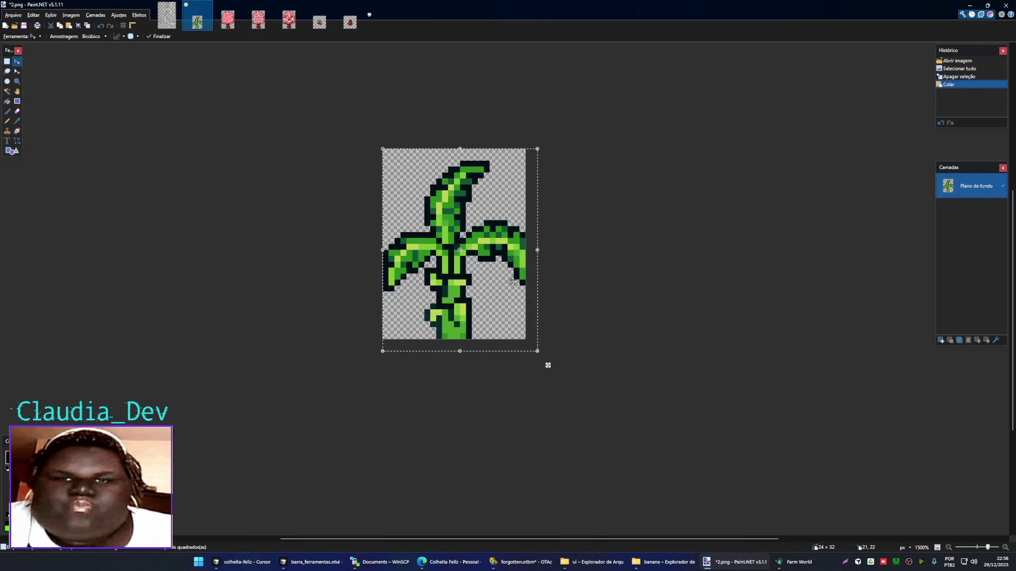
# - Undo the stray nudges of the plant and create a new 26×34 blank image
pyautogui.press('Left')
pyautogui.press('Left')
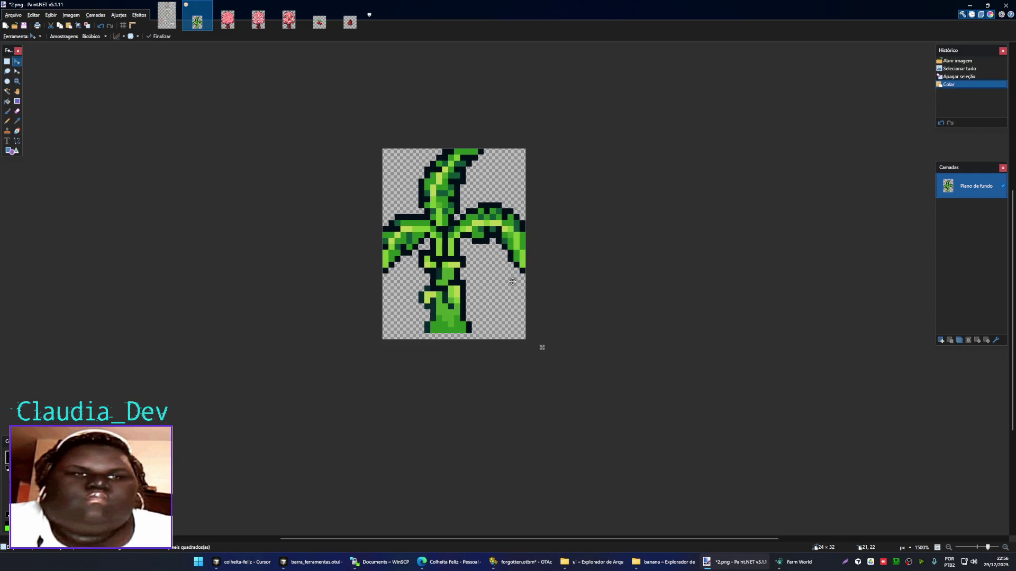
pyautogui.press('Right')
pyautogui.press('Left')
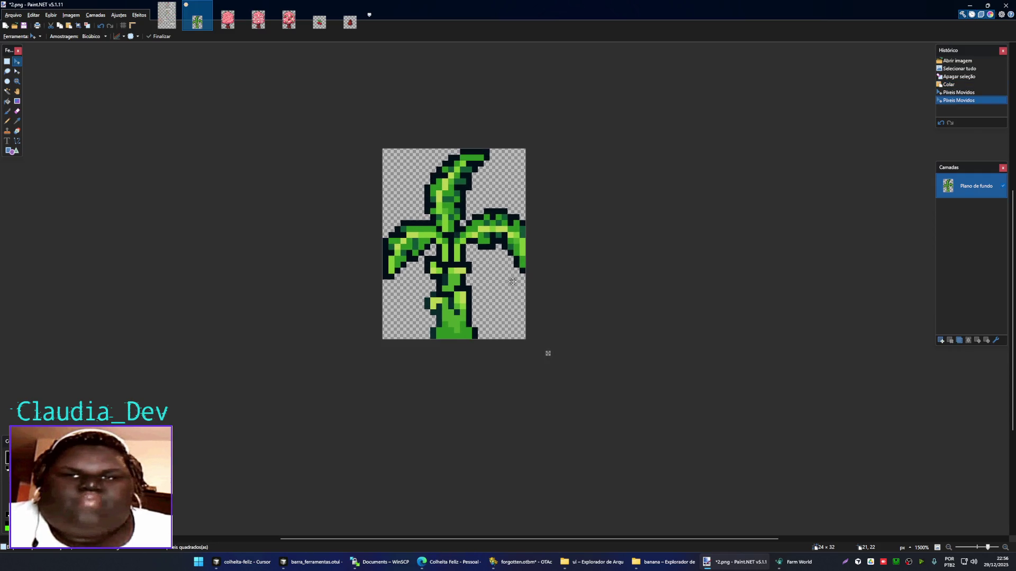
pyautogui.hotkey('ctrl', 'z')
pyautogui.hotkey('ctrl', 'z')
pyautogui.hotkey('ctrl', 'z')
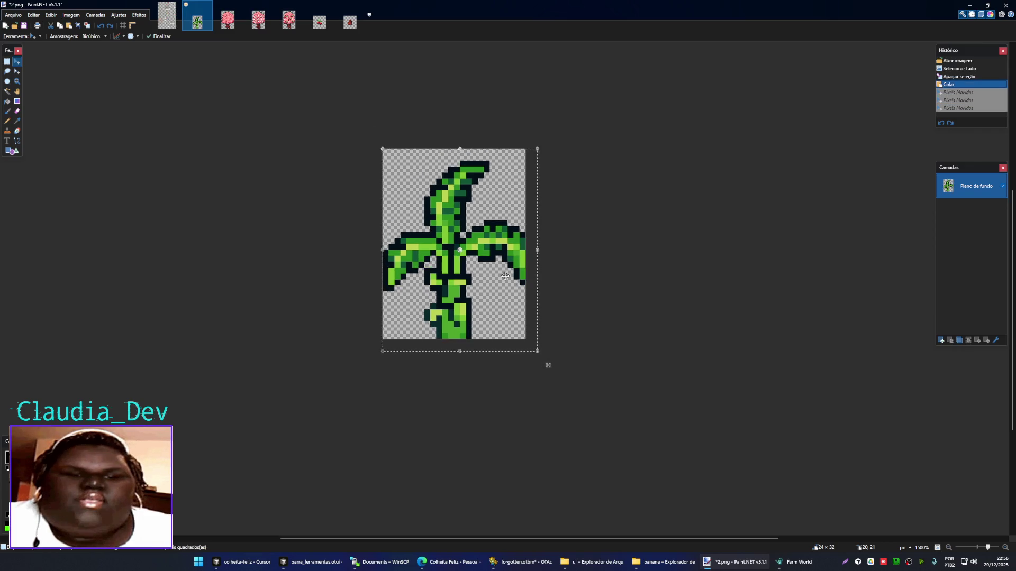
pyautogui.hotkey('ctrl', 'z')
pyautogui.hotkey('ctrl', 'n')
pyautogui.press('Return')
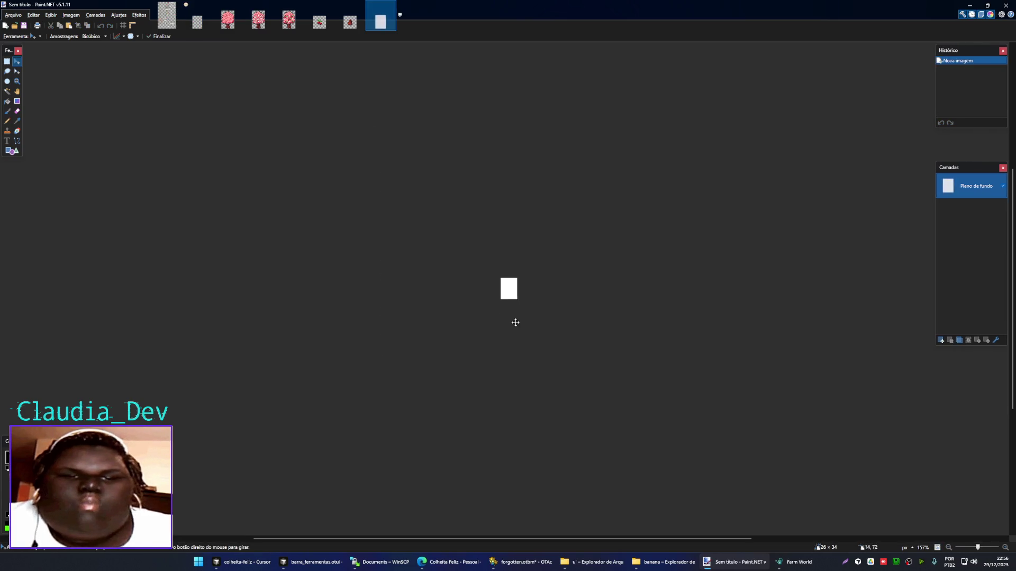
# - Paste the banana plant into the cleared canvas, nudge it, and crop it into a new image
pyautogui.scroll(5, 529, 296)
pyautogui.hotkey('ctrl', 'a')
pyautogui.press('Delete')
pyautogui.hotkey('ctrl', 'v')
pyautogui.press('Left')
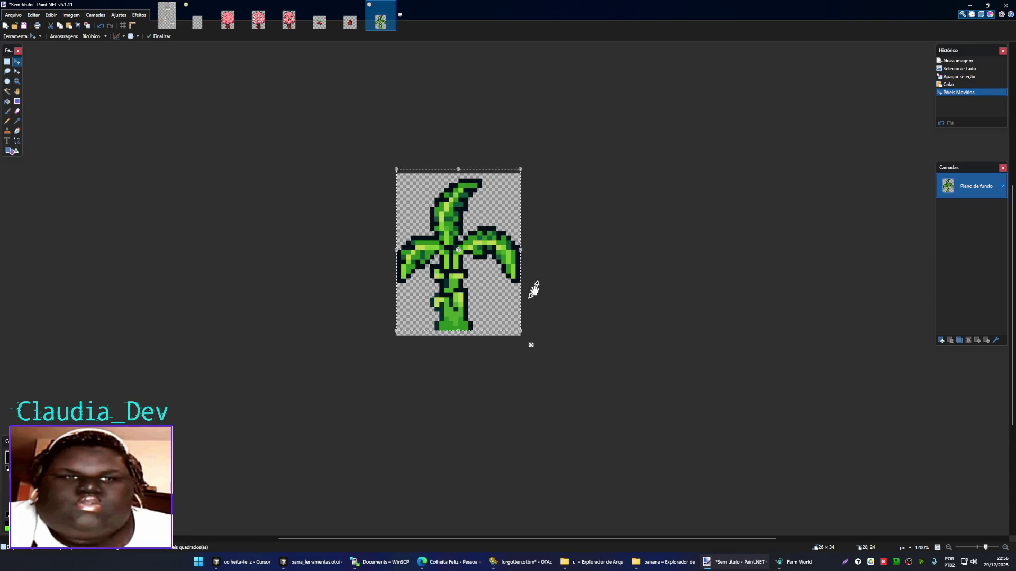
pyautogui.press('Left')
pyautogui.press('s')
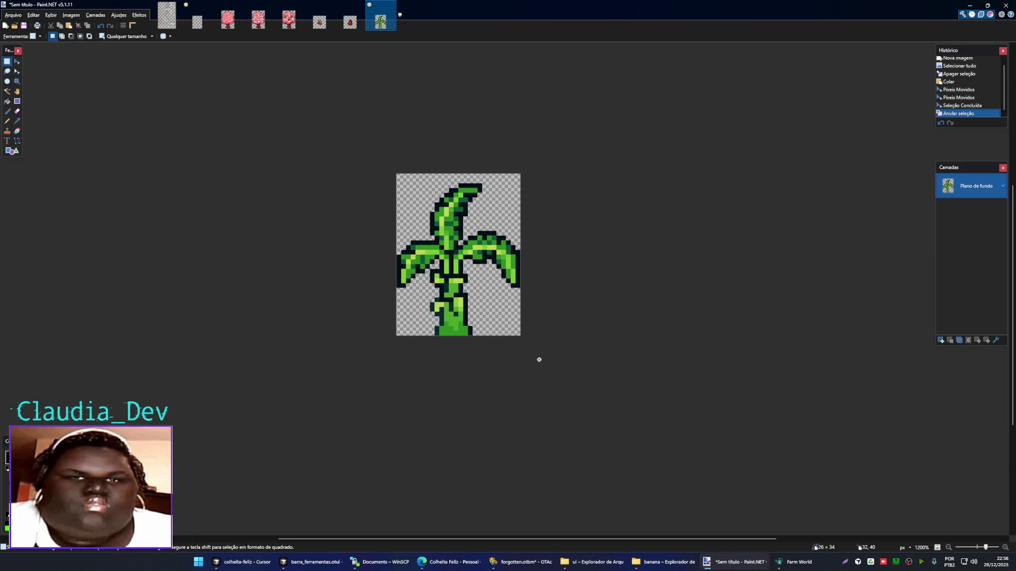
pyautogui.moveTo(537, 356); pyautogui.dragTo(384, 185)
pyautogui.hotkey('ctrl', 'x')
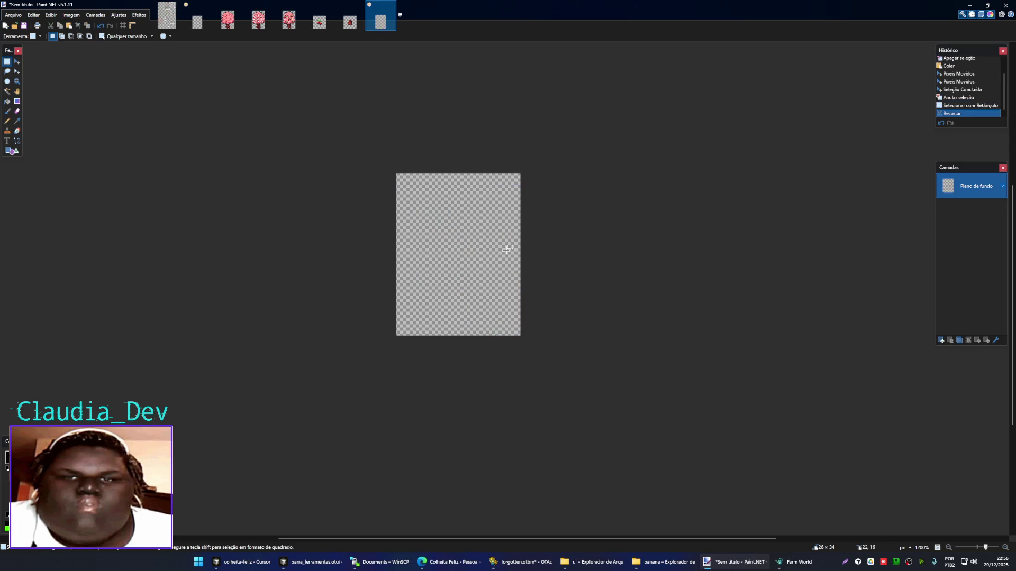
pyautogui.hotkey('ctrl', 'alt', 'v')
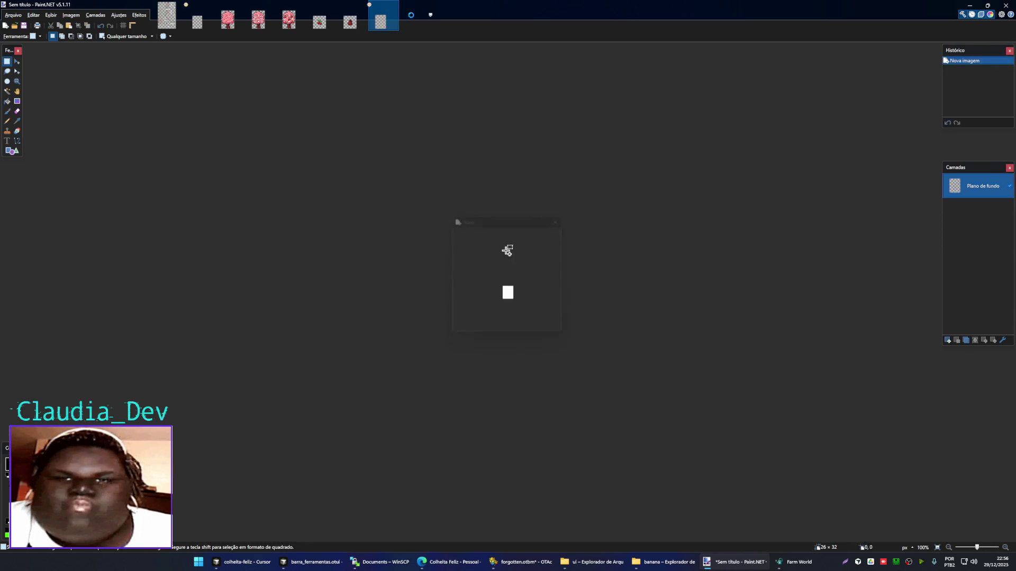
# - Save the cropped plant as 2.png in the banana folder, overwriting it, and close the scratch image
pyautogui.hotkey('ctrl', 's')
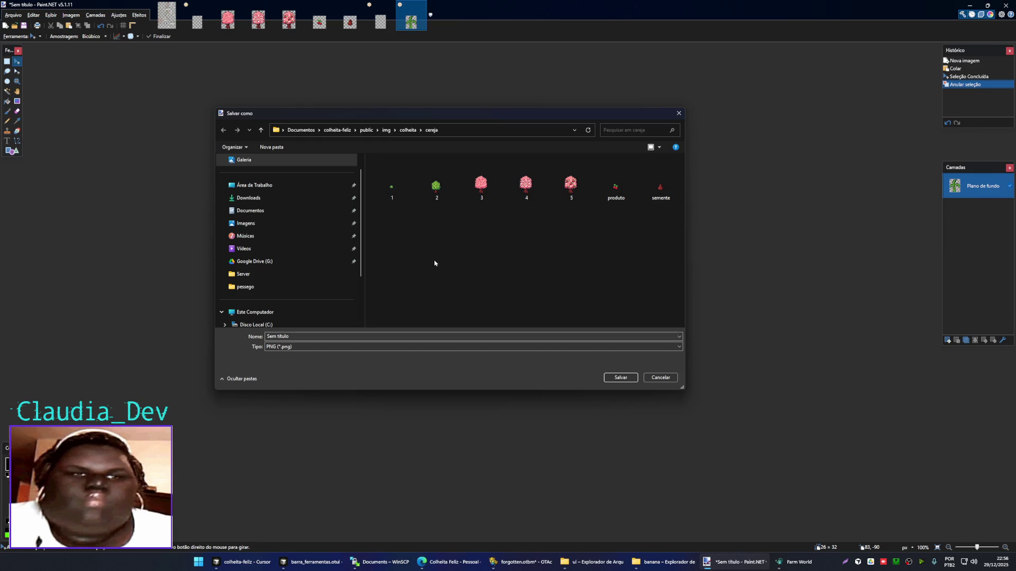
pyautogui.click(436, 191)
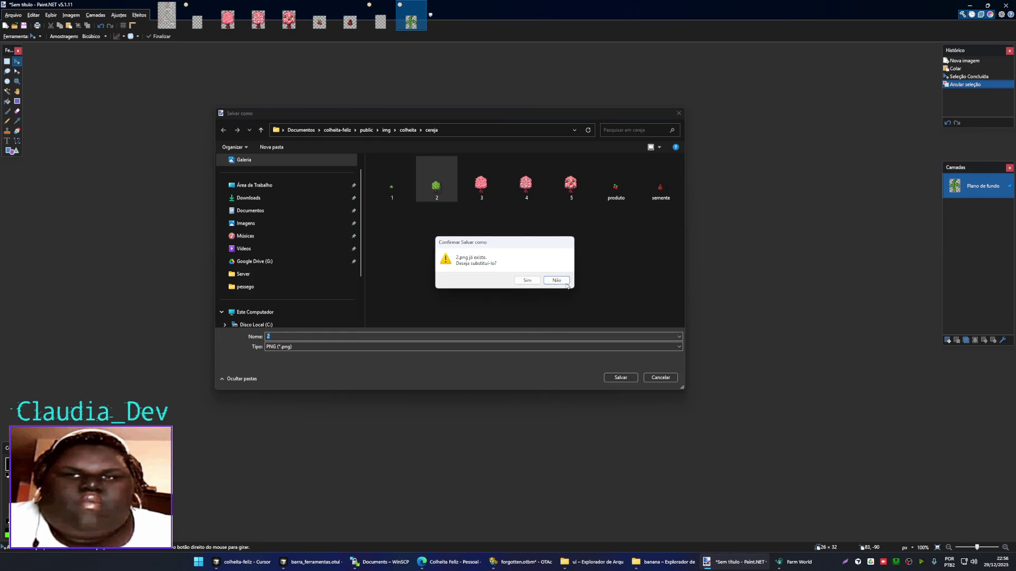
pyautogui.click(555, 280)
pyautogui.click(408, 131)
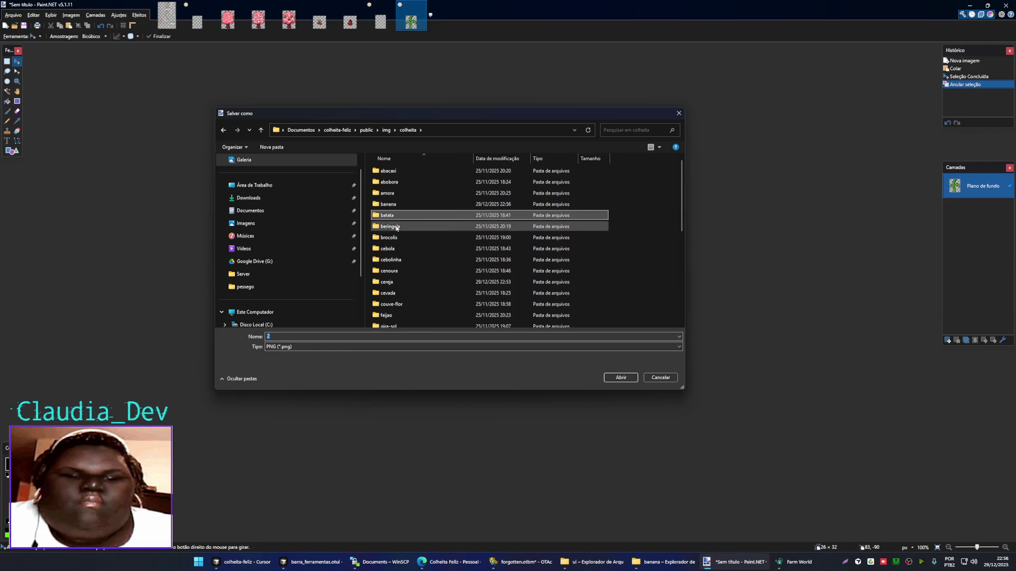
pyautogui.doubleClick(391, 206)
pyautogui.click(428, 193)
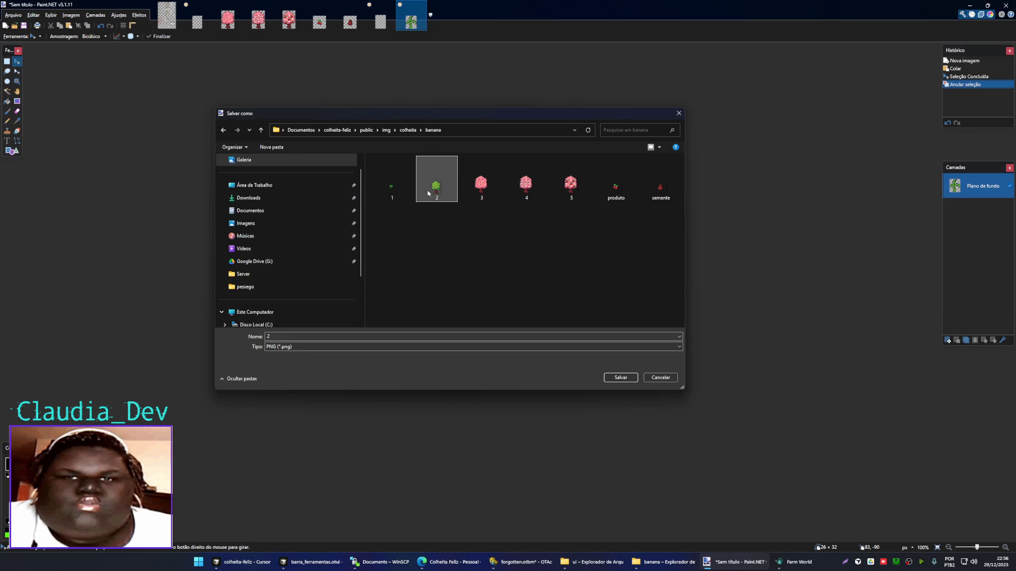
pyautogui.click(616, 373)
pyautogui.click(529, 281)
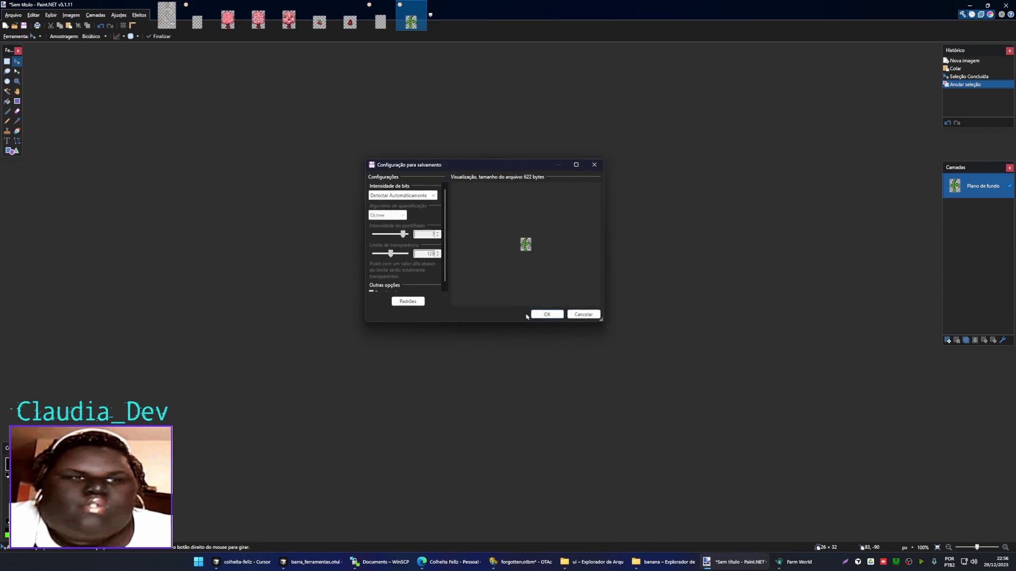
pyautogui.click(563, 325)
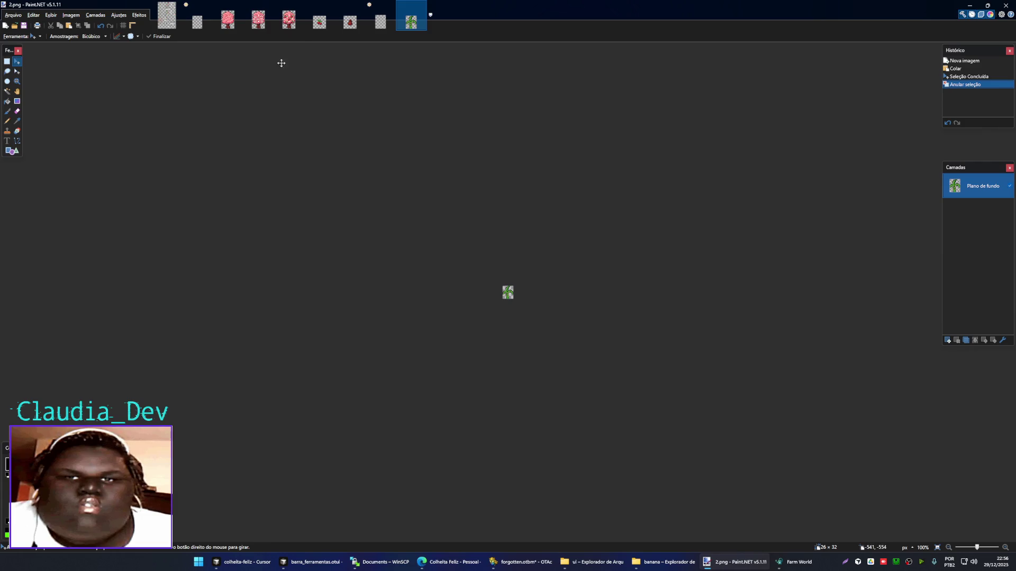
pyautogui.click(207, 5)
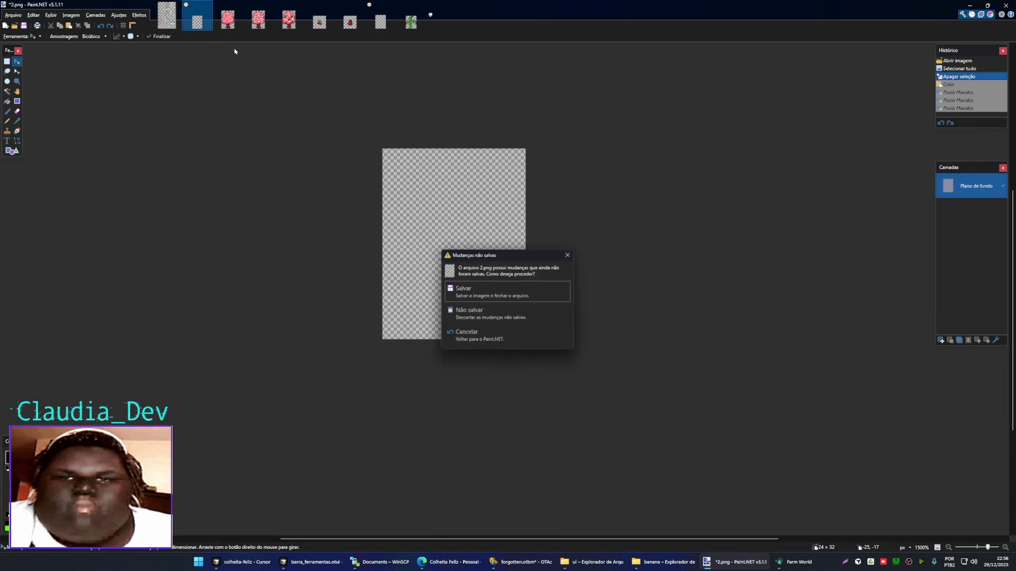
# - Discard the scratch image and copy the third-stage banana plant from arvores e frutos.png
pyautogui.click(503, 294)
pyautogui.click(167, 24)
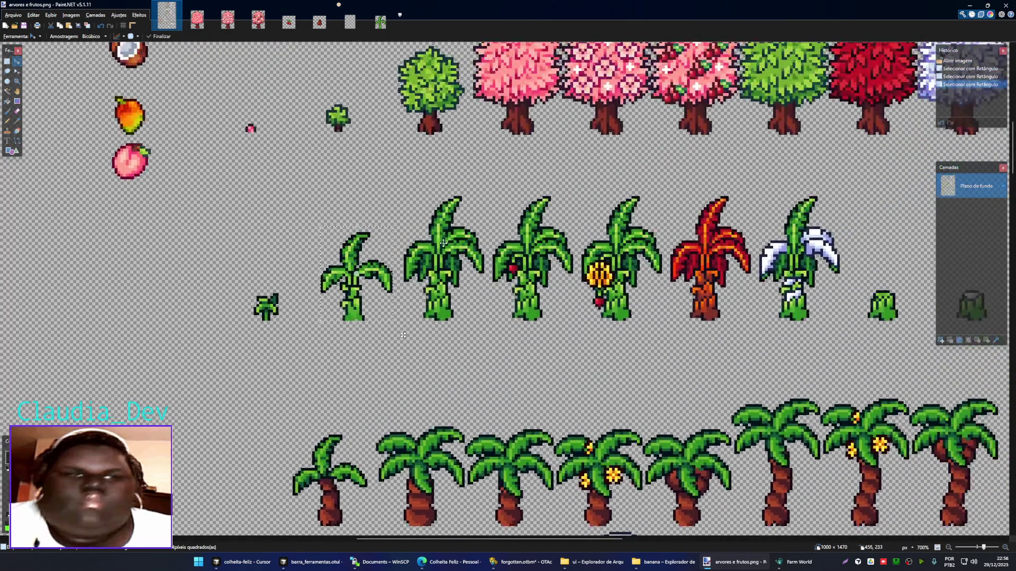
pyautogui.scroll(3, 482, 348)
pyautogui.press('s')
pyautogui.moveTo(520, 395)
pyautogui.mouseDown()
pyautogui.moveTo(463, 271)
pyautogui.moveTo(371, 157)
pyautogui.moveTo(521, 378)
pyautogui.moveTo(517, 390)
pyautogui.mouseUp()
pyautogui.click(371, 158)
pyautogui.hotkey('ctrl', 'c')
# - Replace 3.png's contents with the plant nudged one pixel left, save as PNG and close it
pyautogui.hotkey('ctrl', 'Tab')
pyautogui.hotkey('ctrl', 'v')
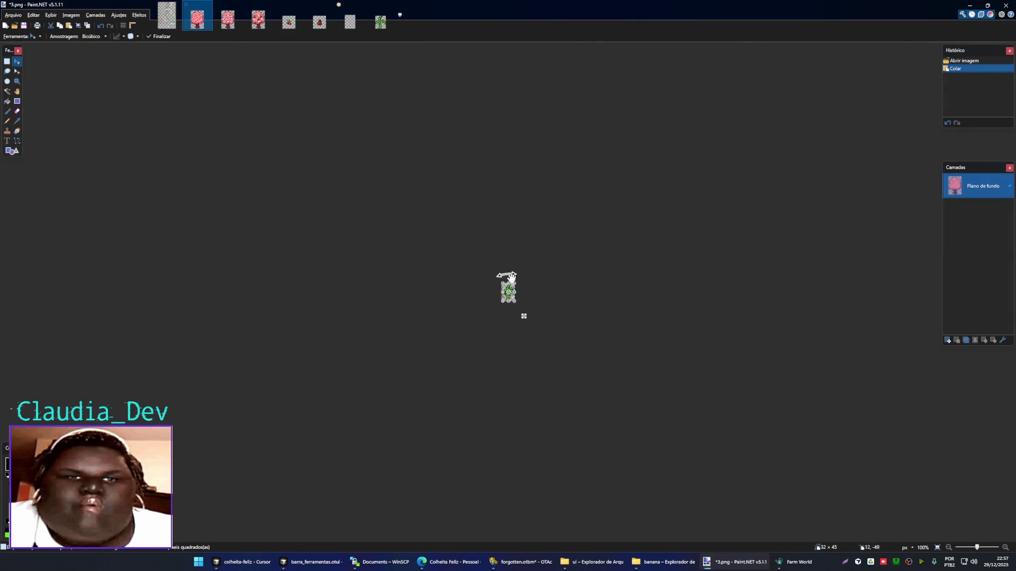
pyautogui.scroll(4, 535, 308)
pyautogui.scroll(4, 529, 286)
pyautogui.hotkey('ctrl', 'a')
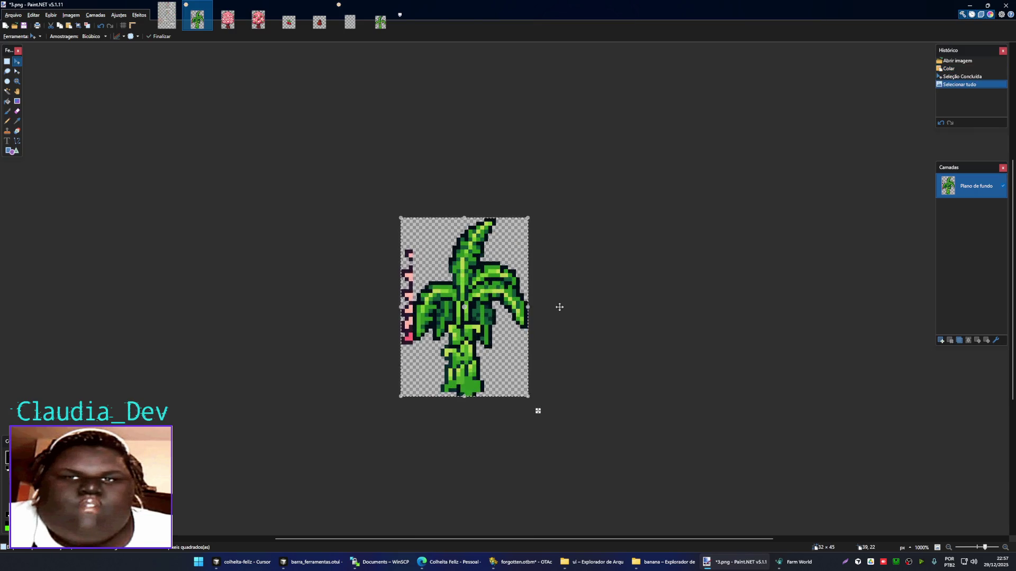
pyautogui.press('Delete')
pyautogui.hotkey('ctrl', 'v')
pyautogui.press('Left')
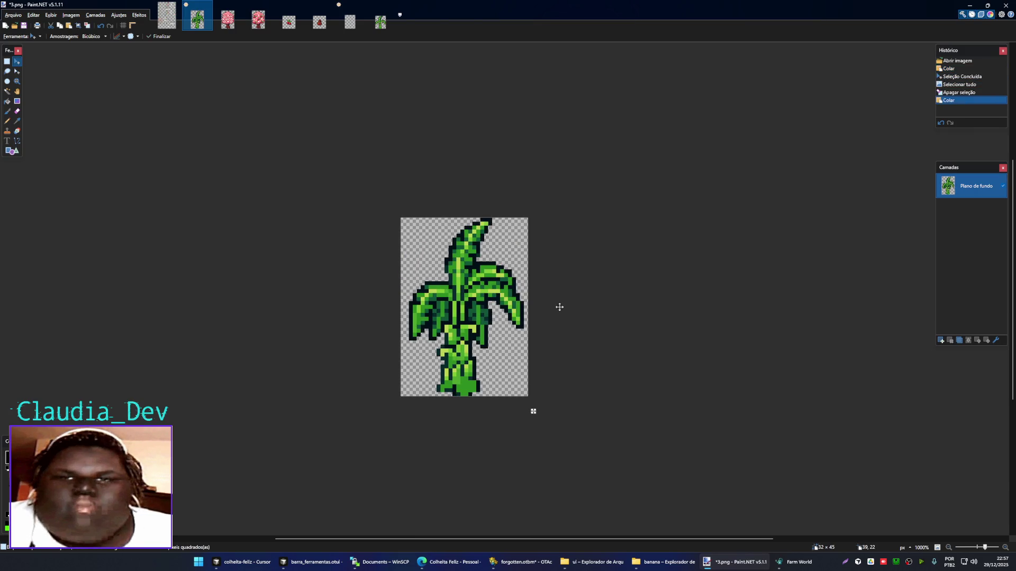
pyautogui.hotkey('ctrl', 'd')
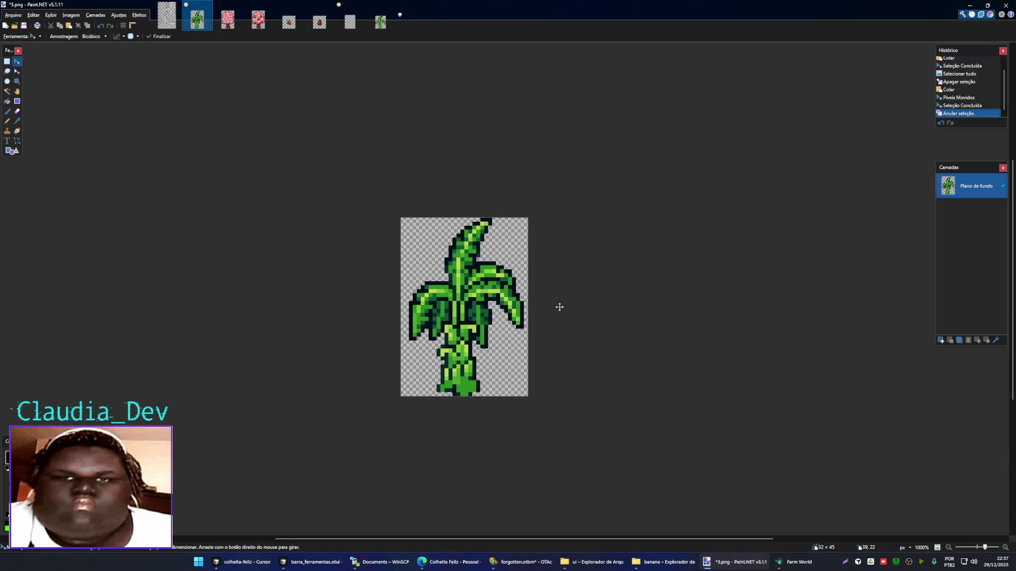
pyautogui.press('Escape')
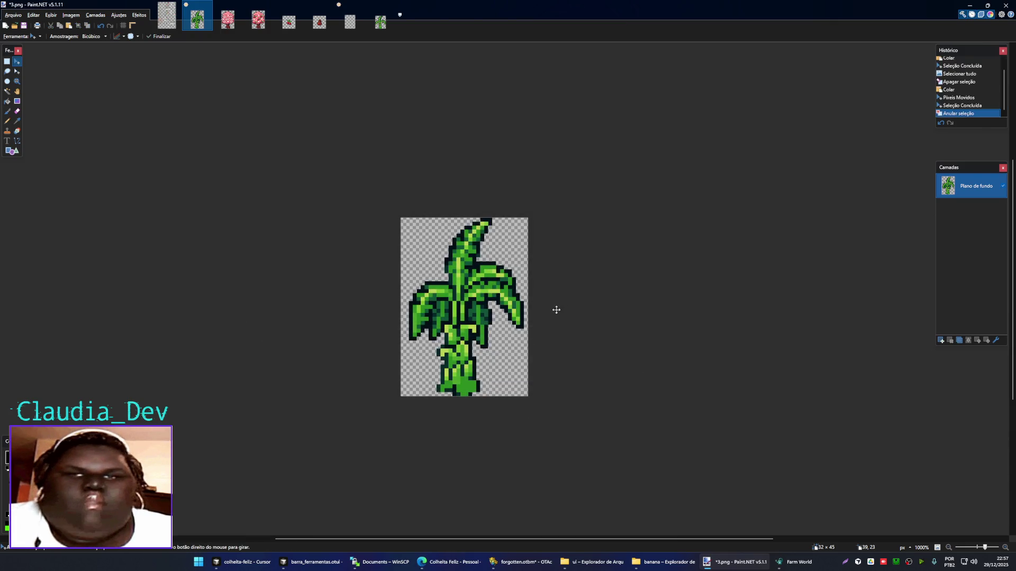
pyautogui.press('Return')
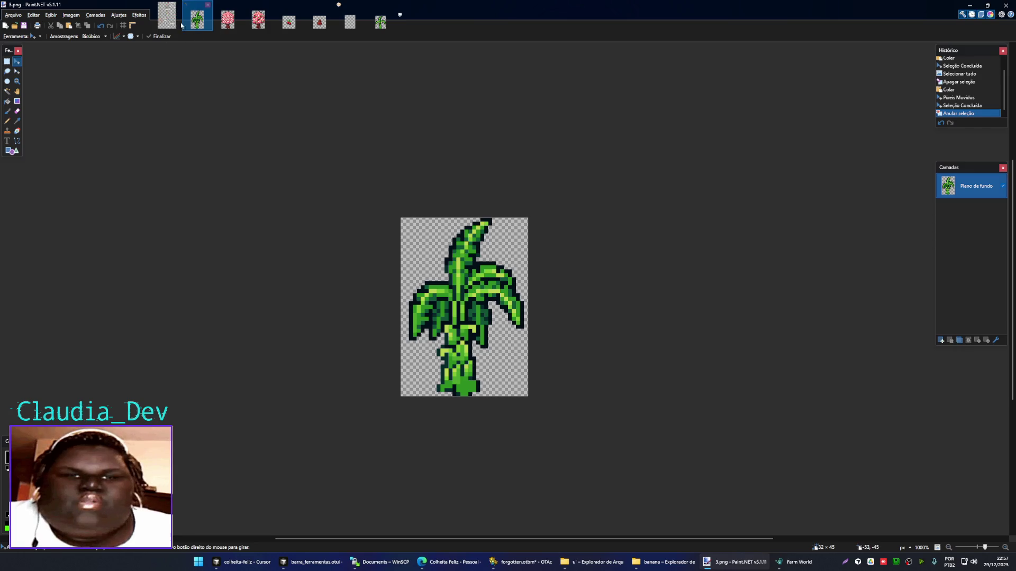
pyautogui.click(208, 5)
pyautogui.click(167, 16)
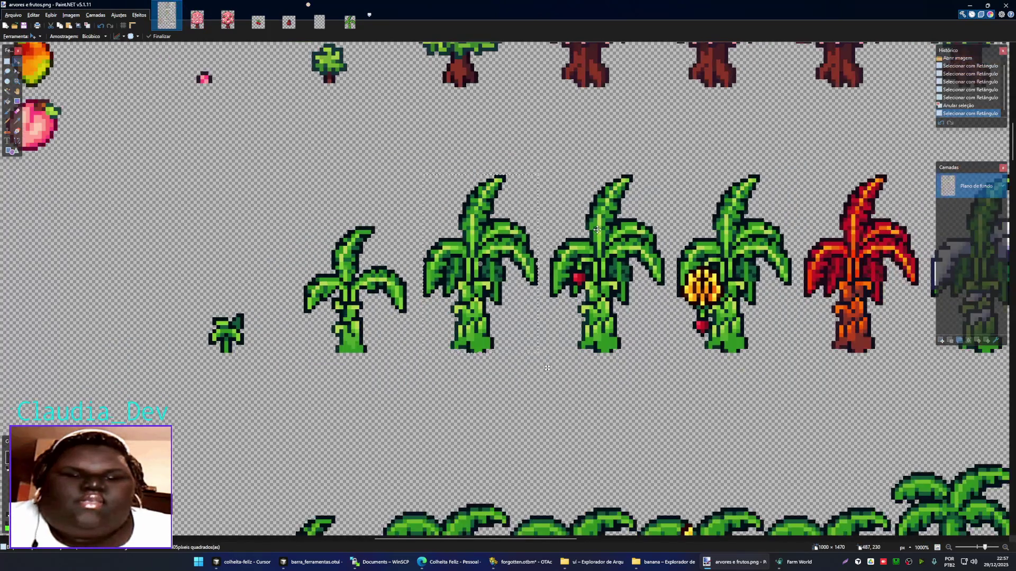
# - Select the banana plant with the red bud on the spritesheet
pyautogui.scroll(3, 593, 213)
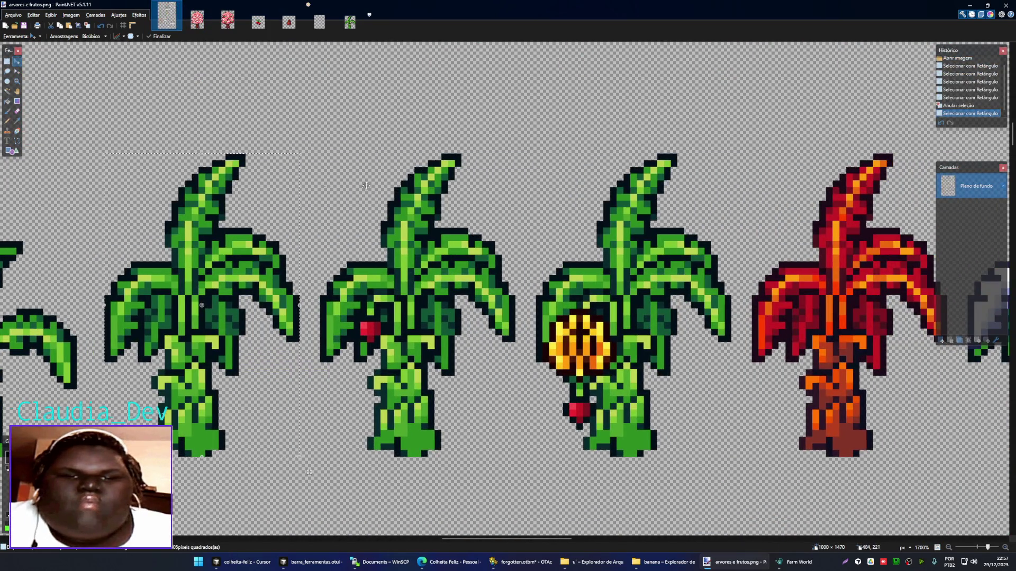
pyautogui.press('s')
pyautogui.moveTo(301, 155)
pyautogui.mouseDown()
pyautogui.moveTo(358, 185)
pyautogui.moveTo(469, 336)
pyautogui.moveTo(528, 446)
pyautogui.moveTo(511, 461)
pyautogui.moveTo(329, 155)
pyautogui.mouseUp()
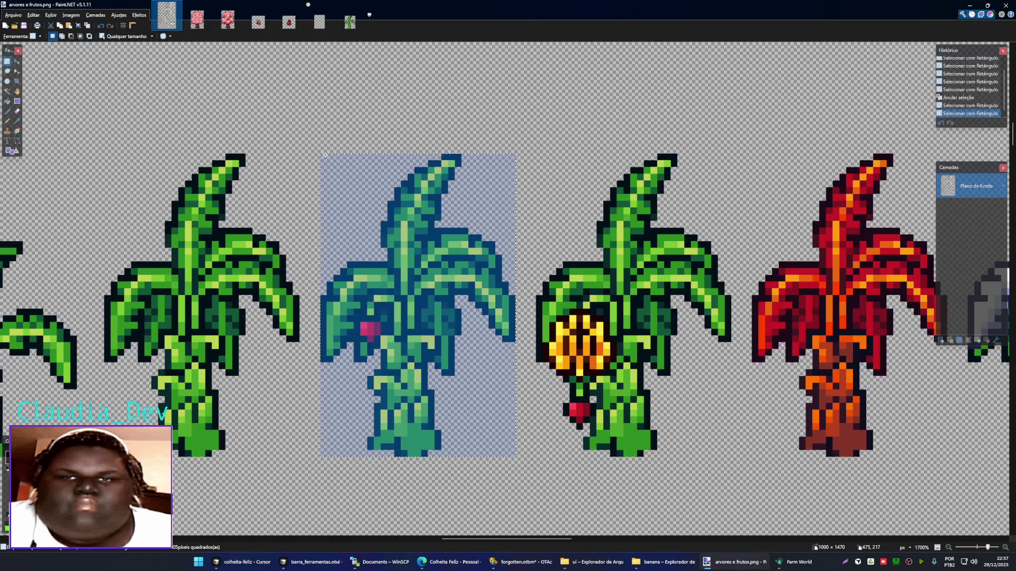
pyautogui.click(197, 18)
# - Replace 4.png's pink tree with the red-budded banana plant and save over 4.png
pyautogui.scroll(5, 517, 296)
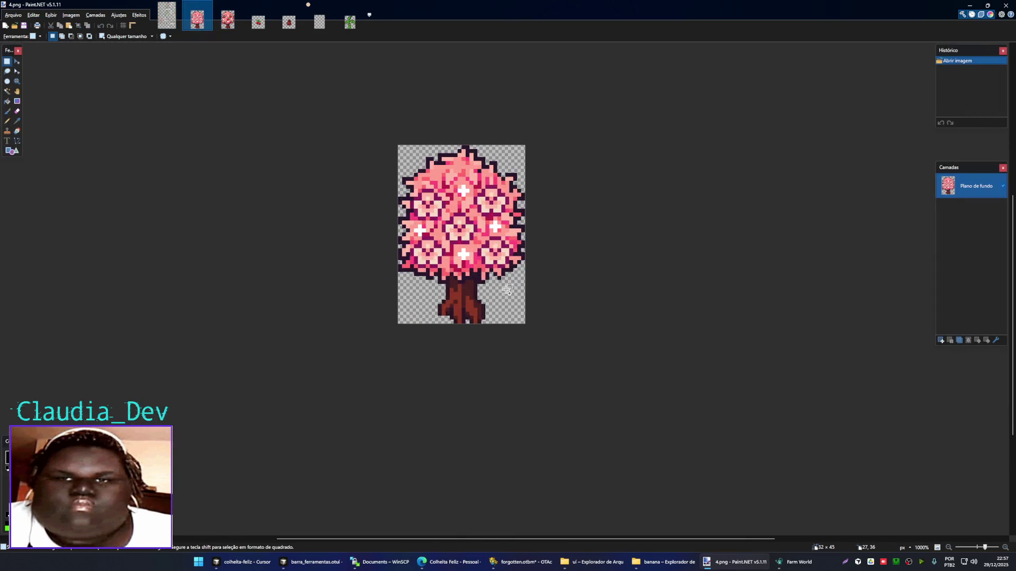
pyautogui.hotkey('ctrl', 'a')
pyautogui.press('Delete')
pyautogui.hotkey('ctrl', 'v')
pyautogui.click(505, 290)
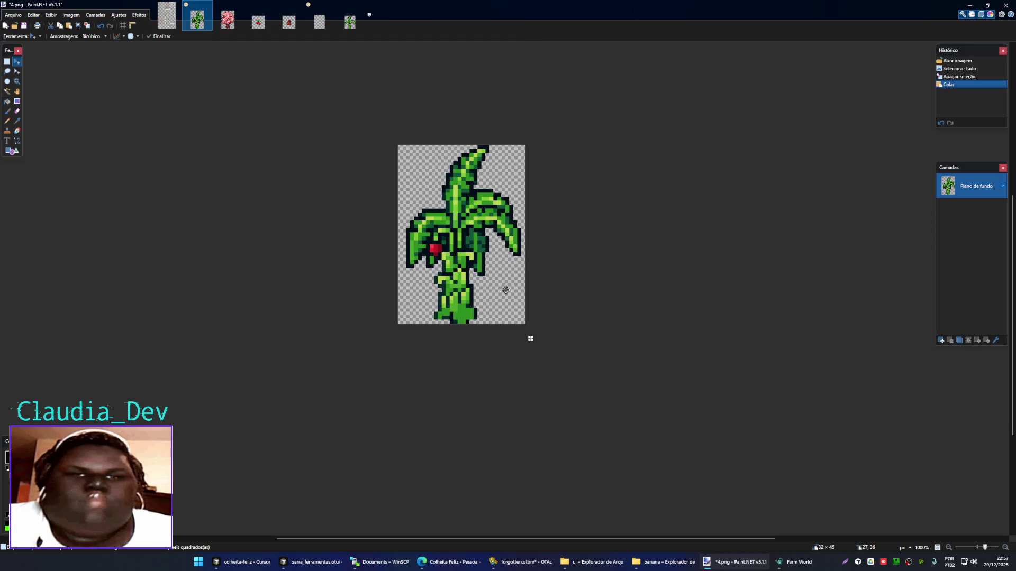
pyautogui.hotkey('ctrl', 'd')
pyautogui.hotkey('ctrl', 'shift', 's')
pyautogui.click(524, 188)
pyautogui.click(621, 378)
pyautogui.click(529, 278)
pyautogui.click(551, 316)
# - Select the banana plant bearing yellow bananas on the spritesheet
pyautogui.hotkey('ctrl', 'shift', 'Tab')
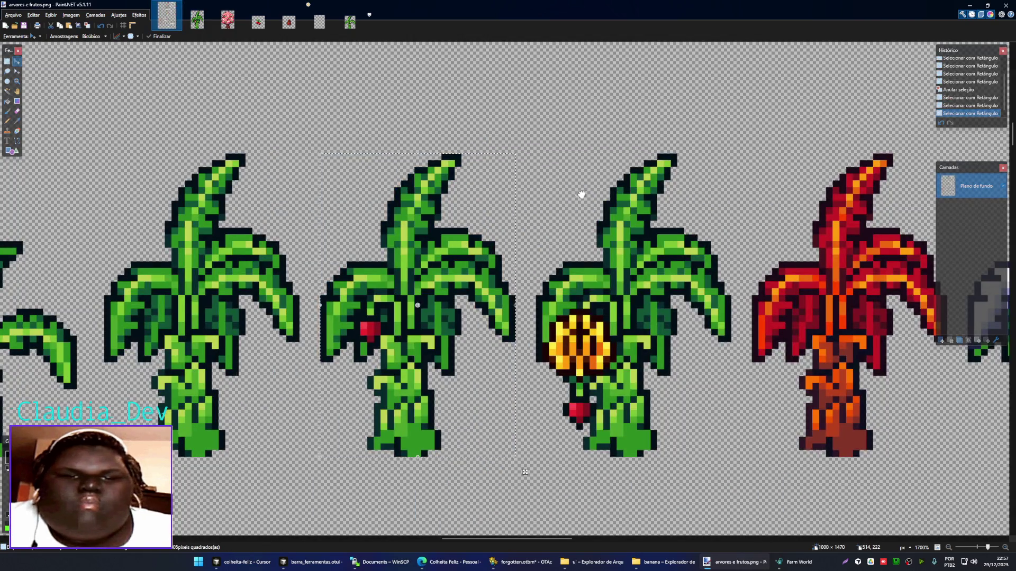
pyautogui.moveTo(581, 195); pyautogui.dragTo(431, 205)
pyautogui.press('s')
pyautogui.moveTo(575, 153); pyautogui.dragTo(382, 449)
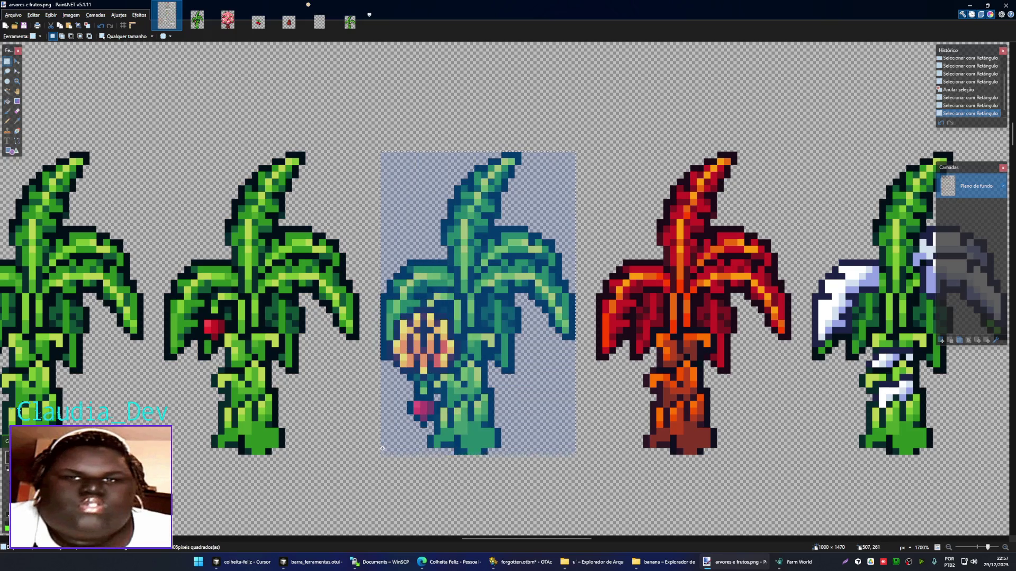
pyautogui.click(228, 21)
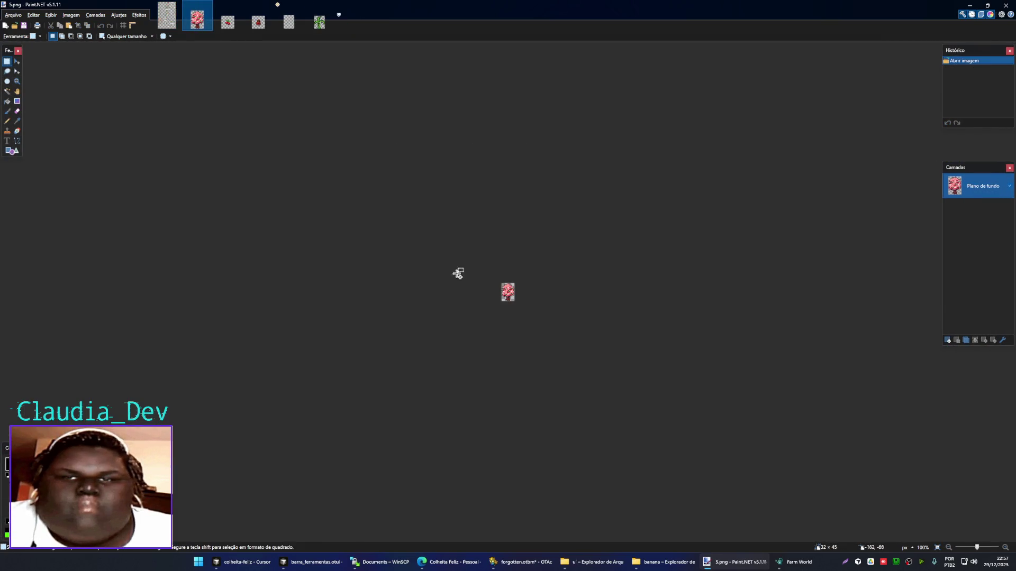
# - Replace the old pink tree in 5.png with the yellow-banana plant, nudged one pixel down and left
pyautogui.scroll(4, 457, 274)
pyautogui.scroll(3, 457, 274)
pyautogui.hotkey('ctrl', 'a')
pyautogui.press('Delete')
pyautogui.hotkey('ctrl', 'v')
pyautogui.press('Down')
pyautogui.press('Left')
pyautogui.hotkey('ctrl', 'd')
# - Save the image as 5.png, overwriting the existing file with default PNG settings
pyautogui.hotkey('ctrl', 'shift', 's')
pyautogui.click(569, 206)
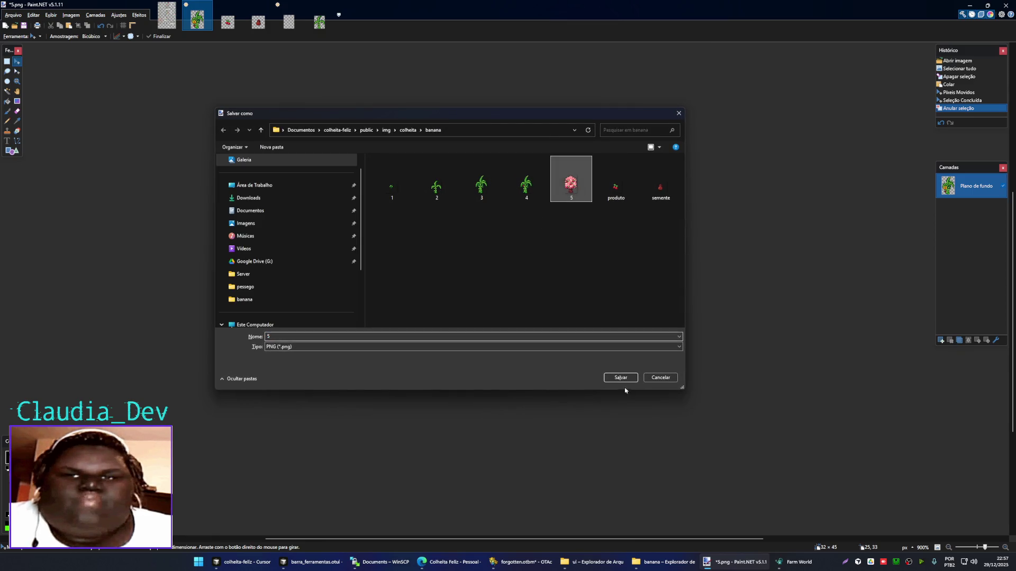
pyautogui.click(620, 378)
pyautogui.click(523, 281)
pyautogui.click(547, 315)
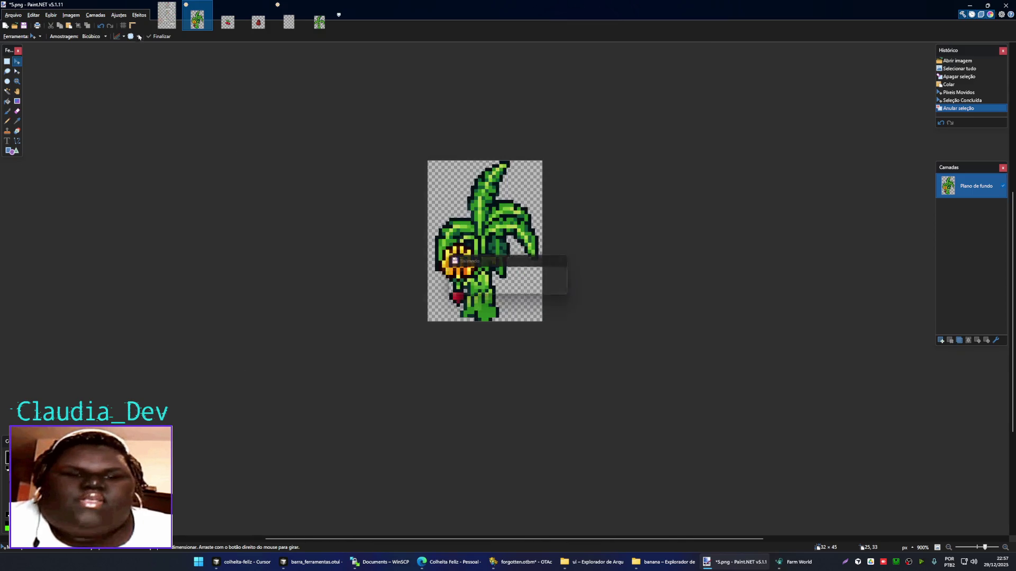
# - Rectangle-select the banana fruit sprite on the arvores e frutos spritesheet
pyautogui.hotkey('ctrl', 'shift', 'Tab')
pyautogui.scroll(-3, 455, 361)
pyautogui.scroll(-2, 455, 361)
pyautogui.scroll(3, 370, 270)
pyautogui.scroll(2, 370, 270)
pyautogui.press('s')
pyautogui.moveTo(313, 214); pyautogui.dragTo(437, 321)
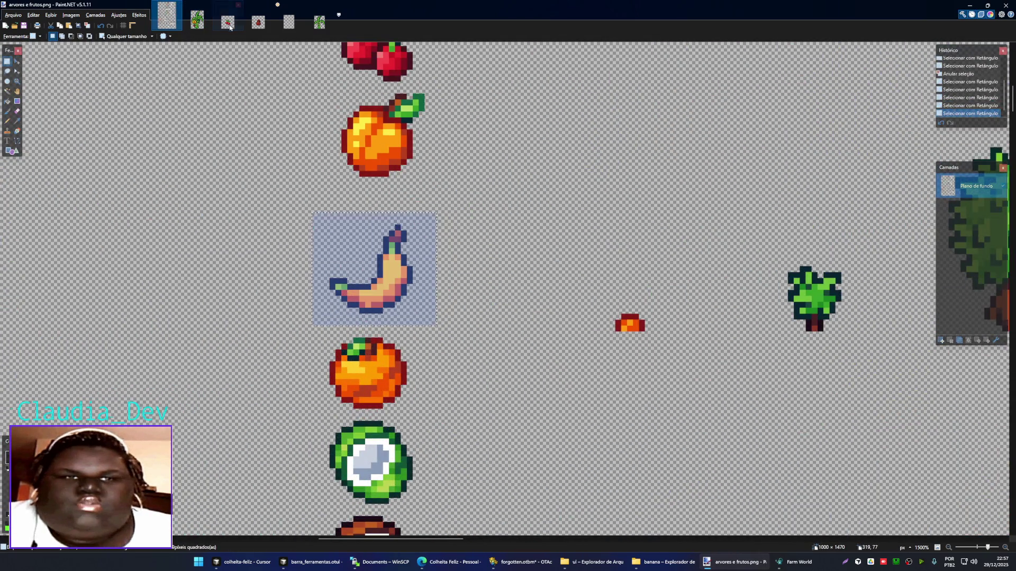
# - Replace the cherry sprite in produto.png with the pasted banana fruit
pyautogui.hotkey('ctrl', 'Tab')
pyautogui.scroll(5, 535, 291)
pyautogui.hotkey('ctrl', 'a')
pyautogui.press('Delete')
pyautogui.hotkey('ctrl', 'v')
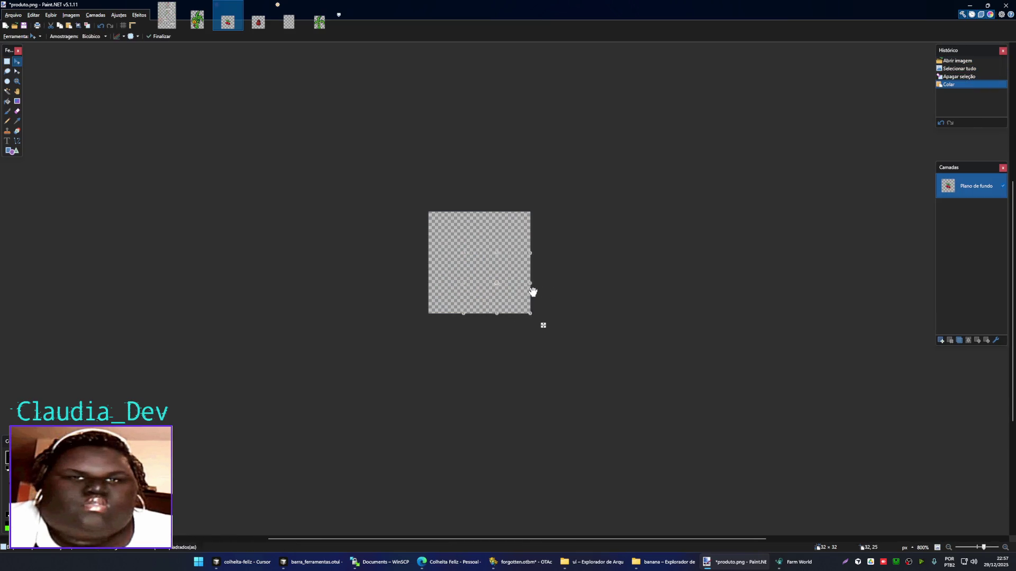
pyautogui.press('Return')
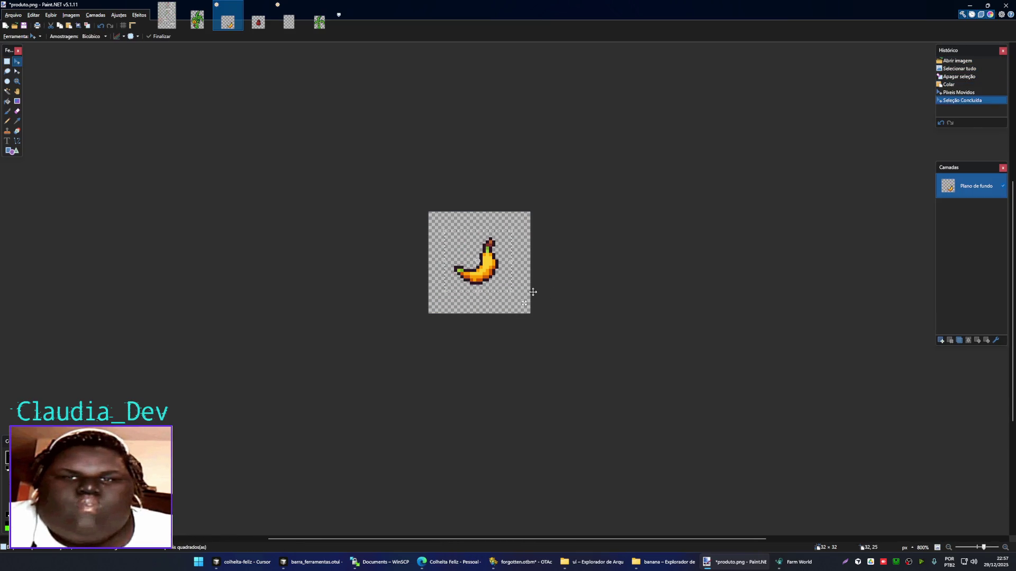
pyautogui.hotkey('ctrl', 'd')
# - Save over produto.png, close it, and return to the fruit spritesheet
pyautogui.hotkey('ctrl', 'shift', 's')
pyautogui.doubleClick(620, 196)
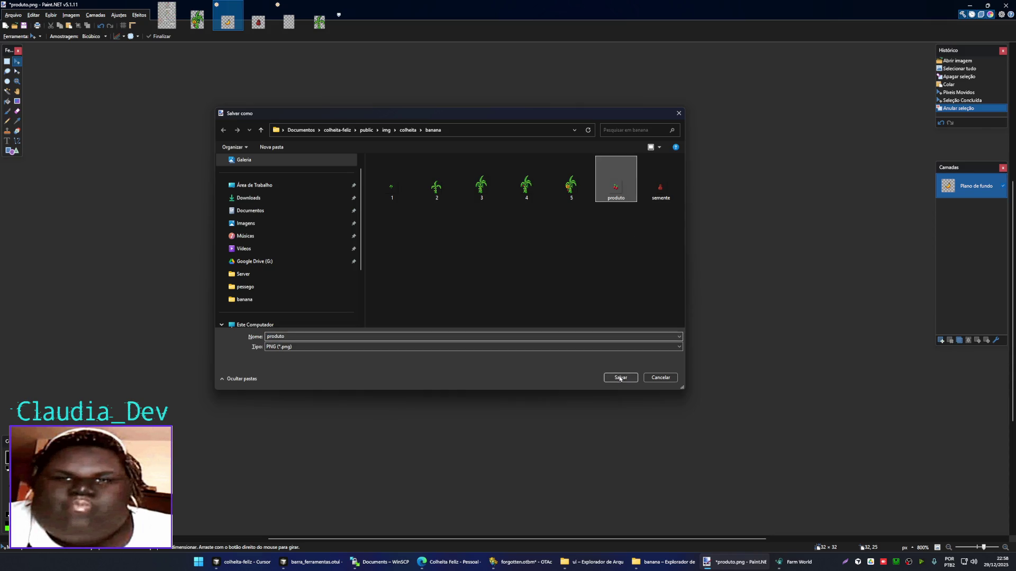
pyautogui.click(525, 280)
pyautogui.click(545, 312)
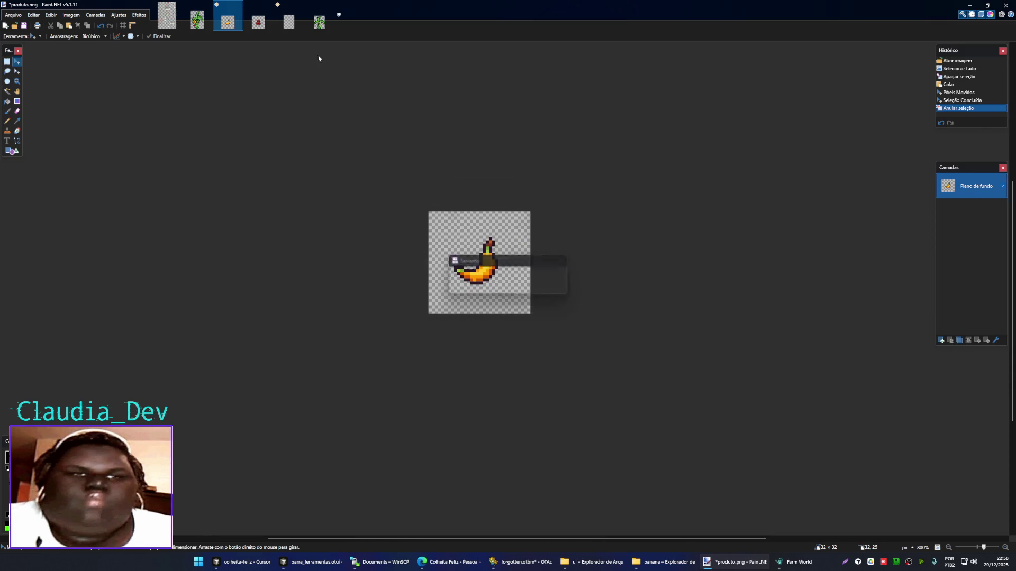
pyautogui.hotkey('ctrl', 'w')
pyautogui.hotkey('ctrl', 'shift', 'Tab')
pyautogui.scroll(-5, 438, 285)
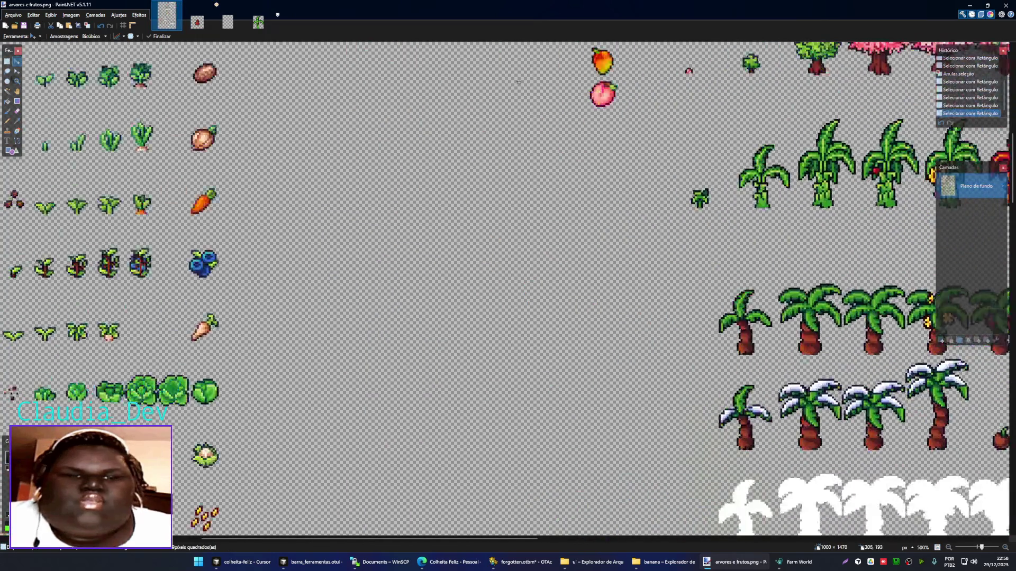
# - Find the banana seed bag on the spritesheet and rectangle-select it
pyautogui.hscroll(-5, 445, 318)
pyautogui.scroll(-3, 450, 344)
pyautogui.scroll(3, 453, 355)
pyautogui.scroll(-5, 452, 355)
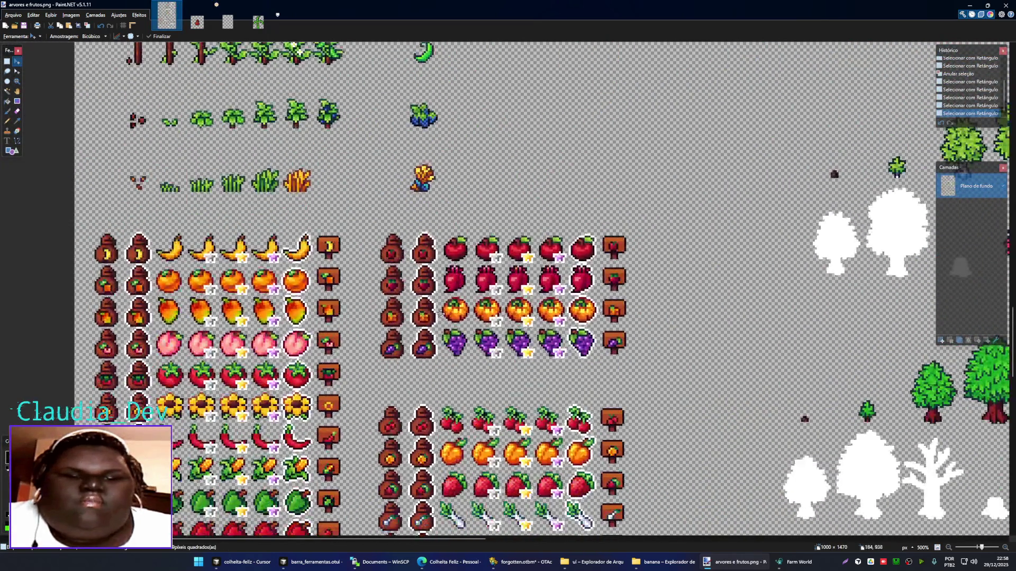
pyautogui.scroll(-5, 454, 264)
pyautogui.scroll(-3, 455, 185)
pyautogui.scroll(-2, 456, 128)
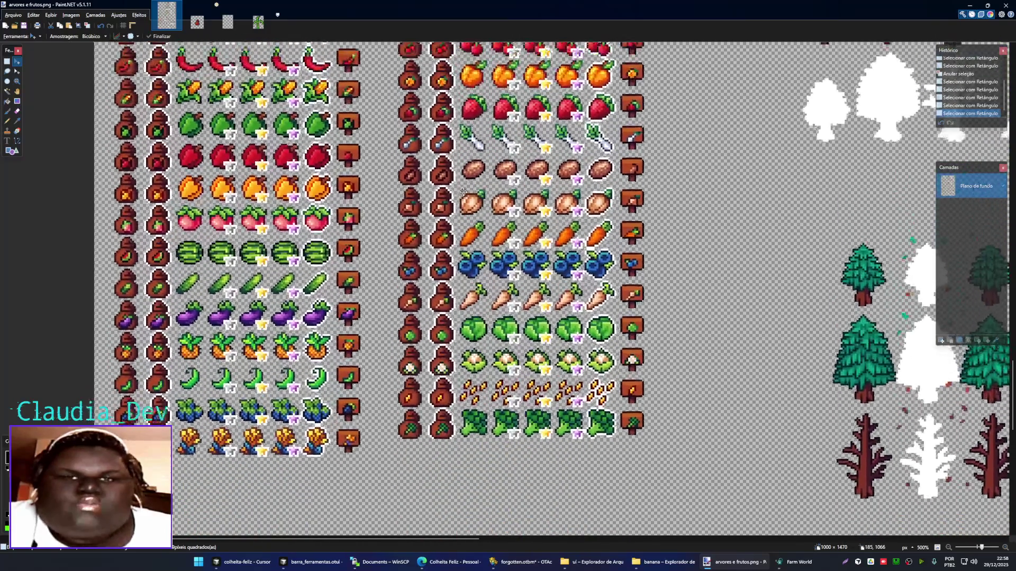
pyautogui.moveTo(457, 129); pyautogui.dragTo(495, 380)
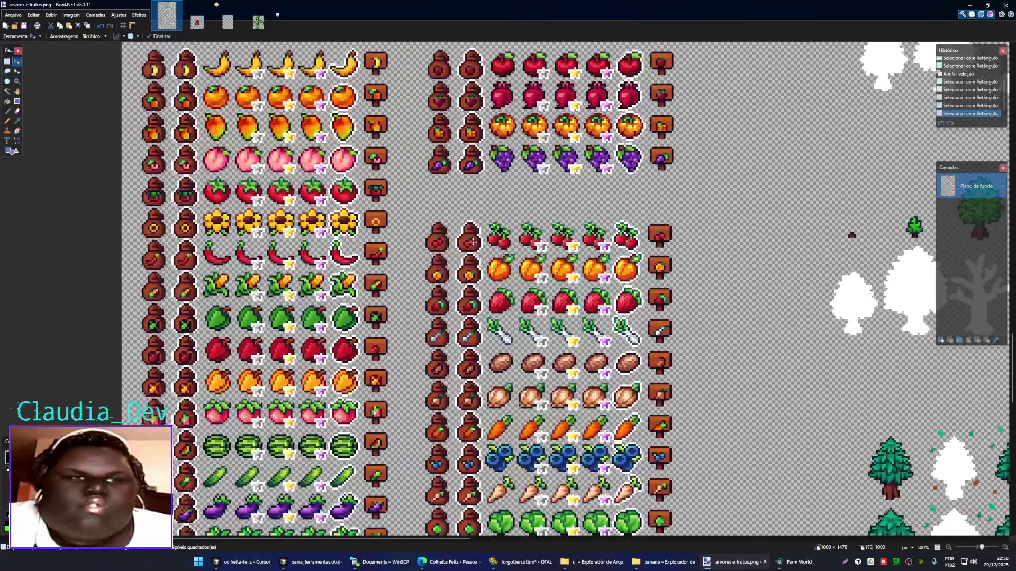
pyautogui.scroll(3, 487, 339)
pyautogui.hscroll(-5, 477, 275)
pyautogui.hscroll(-3, 466, 222)
pyautogui.keyDown('ctrl'); pyautogui.scroll(3, 423, 220); pyautogui.keyUp('ctrl')
pyautogui.scroll(2, 370, 211)
pyautogui.keyDown('ctrl'); pyautogui.scroll(3, 351, 201); pyautogui.keyUp('ctrl')
pyautogui.press('s')
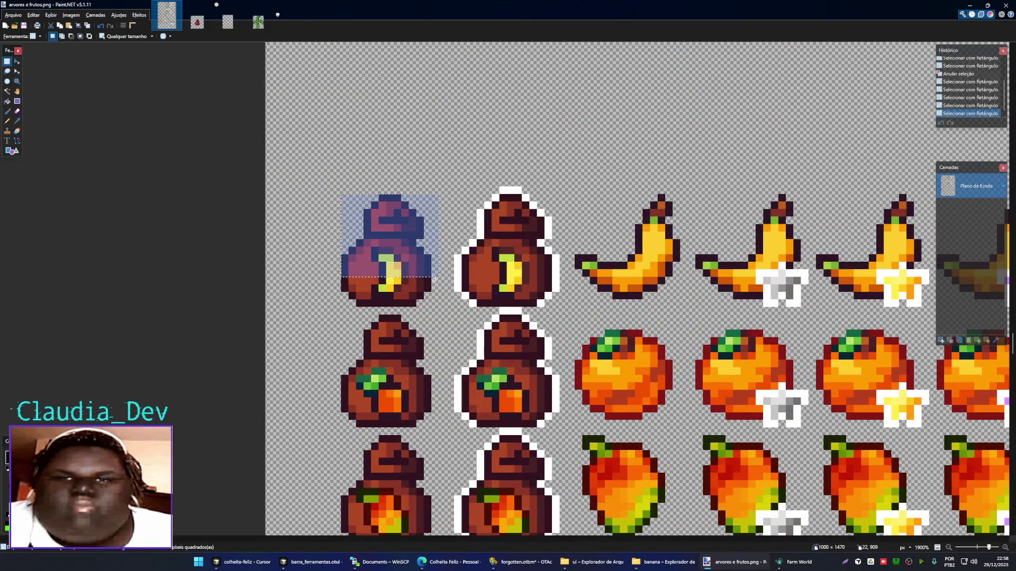
pyautogui.moveTo(341, 195); pyautogui.dragTo(431, 304)
# - Paste the banana seed bag into semente.png, position it, save and close the image
pyautogui.hotkey('ctrl', 'Tab')
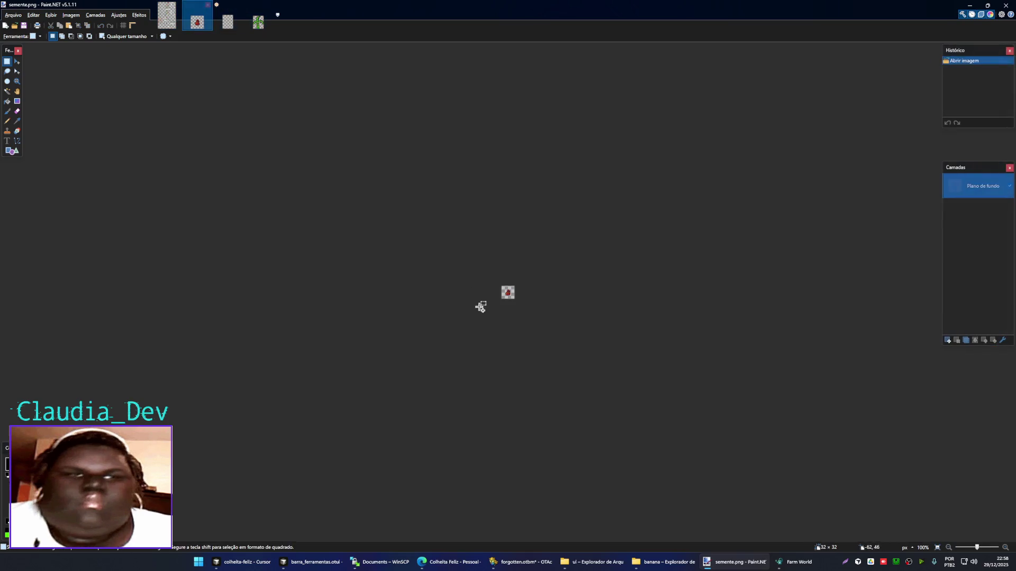
pyautogui.hotkey('ctrl', 'v')
pyautogui.moveTo(524, 287)
pyautogui.mouseDown()
pyautogui.moveTo(569, 253)
pyautogui.moveTo(491, 252)
pyautogui.mouseUp()
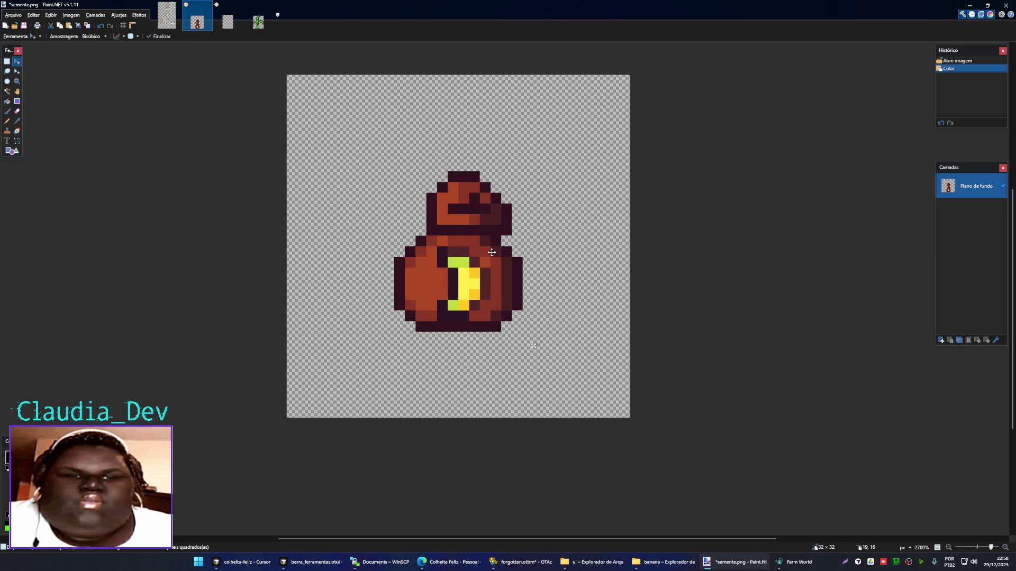
pyautogui.hotkey('ctrl', 'd')
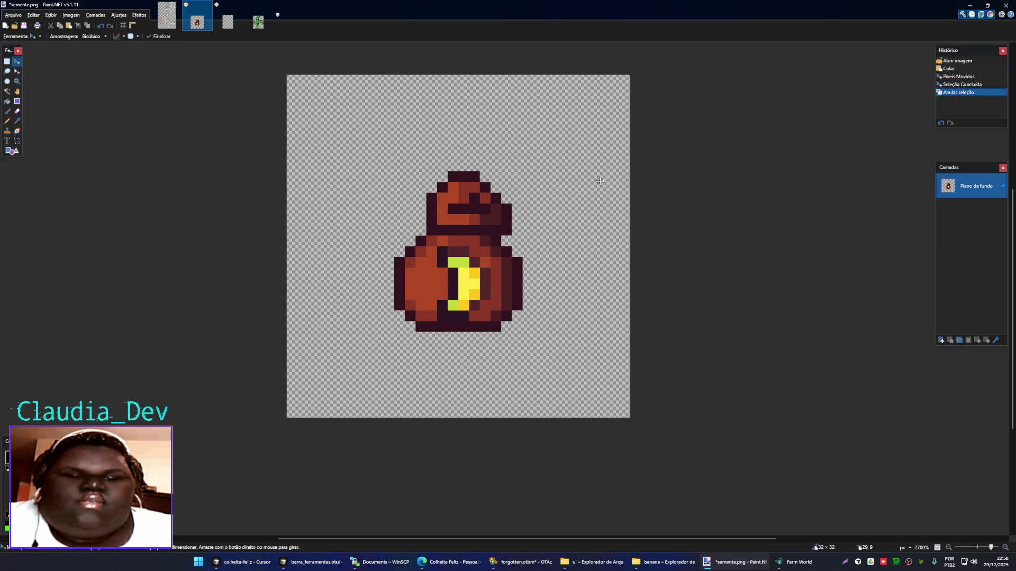
pyautogui.hotkey('ctrl', 's')
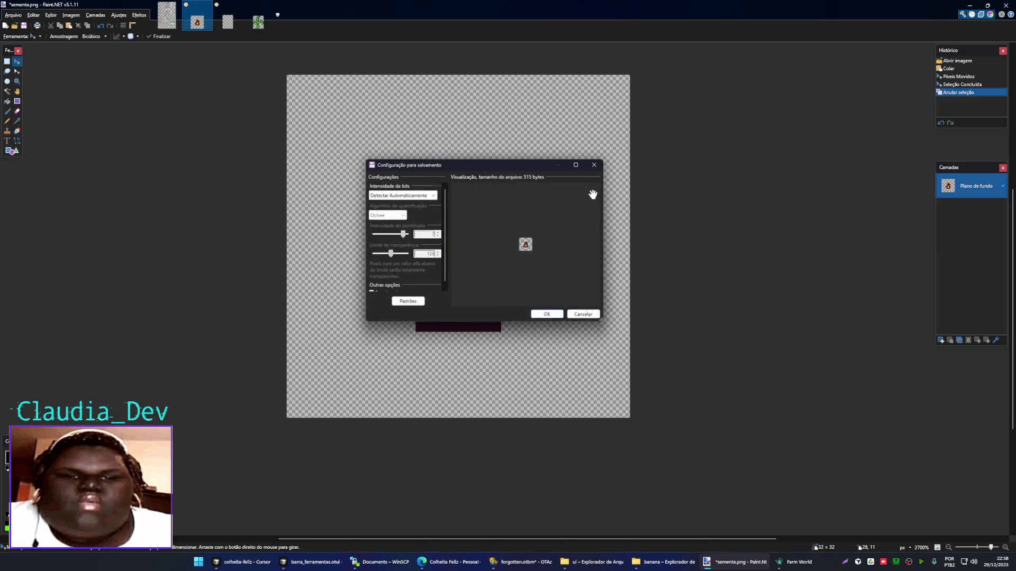
pyautogui.click(547, 314)
pyautogui.hotkey('ctrl', 'w')
pyautogui.hotkey('ctrl', 'w')
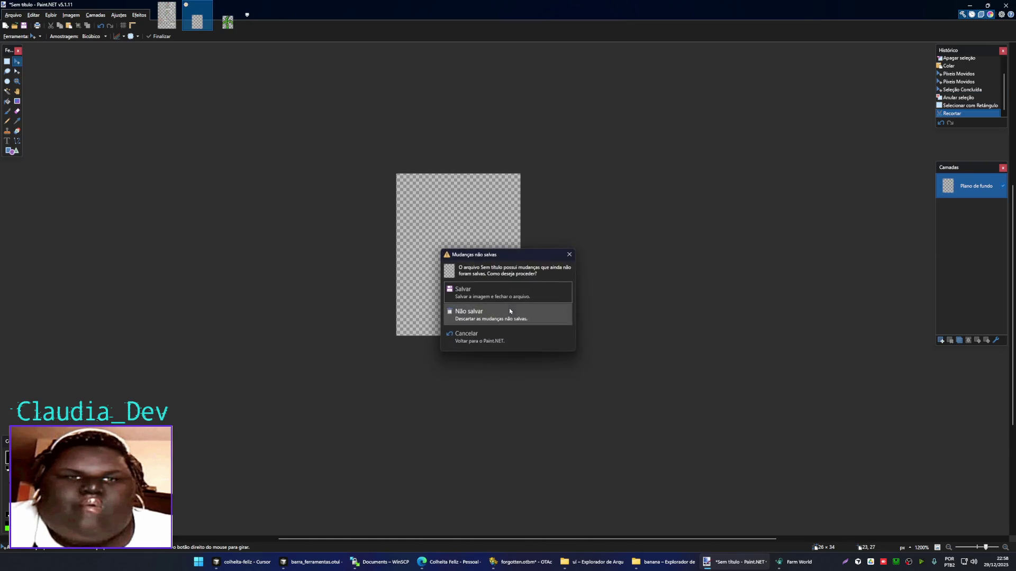
# - Close the leftover untitled image without saving it
pyautogui.click(509, 308)
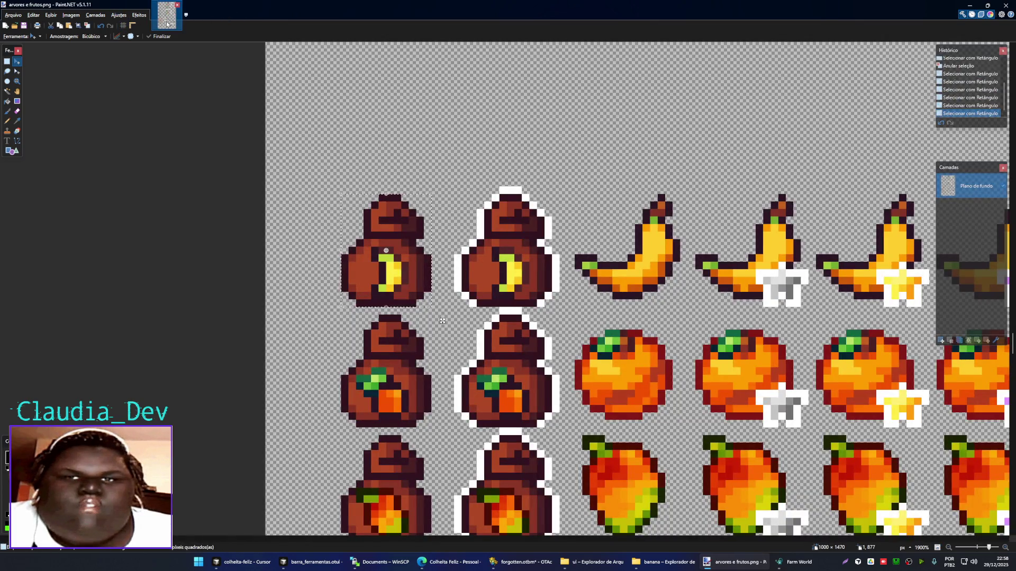
pyautogui.scroll(-5, 370, 344)
pyautogui.scroll(-3, 344, 381)
pyautogui.scroll(3, 316, 421)
pyautogui.scroll(3, 315, 421)
# - Open the Cursor agent's finished project analysis from its notification
pyautogui.hscroll(-2, 370, 344)
pyautogui.scroll(5, 397, 317)
pyautogui.scroll(-5, 434, 238)
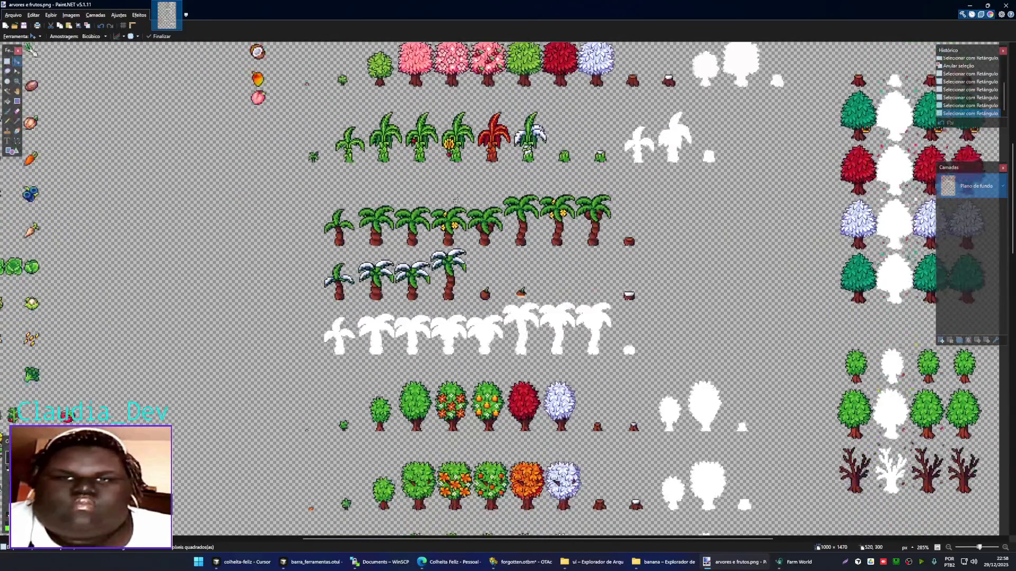
pyautogui.scroll(-1, 455, 201)
pyautogui.moveTo(454, 191)
pyautogui.mouseDown()
pyautogui.moveTo(546, 355)
pyautogui.moveTo(471, 244)
pyautogui.moveTo(432, 238)
pyautogui.mouseUp()
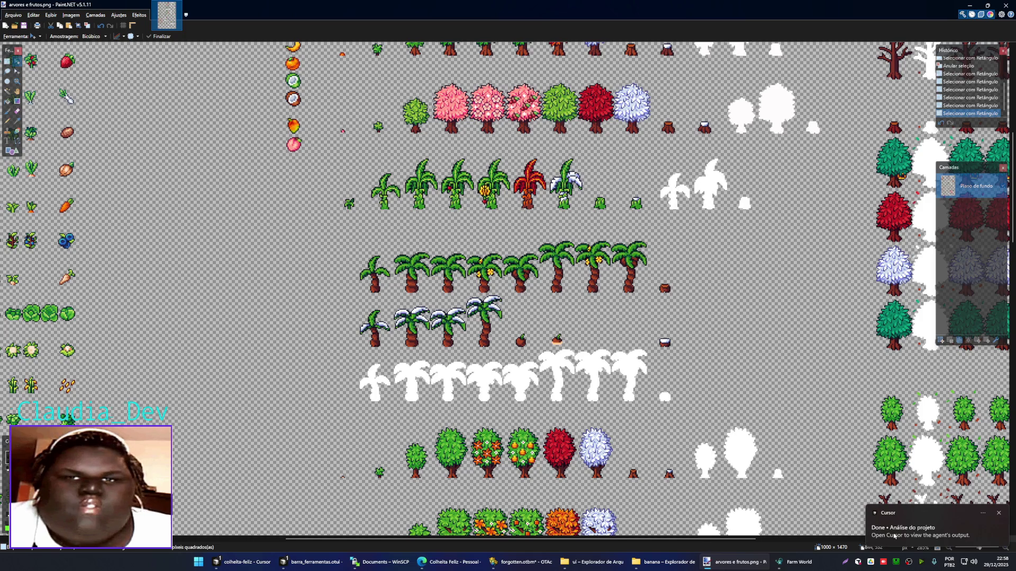
pyautogui.click(893, 536)
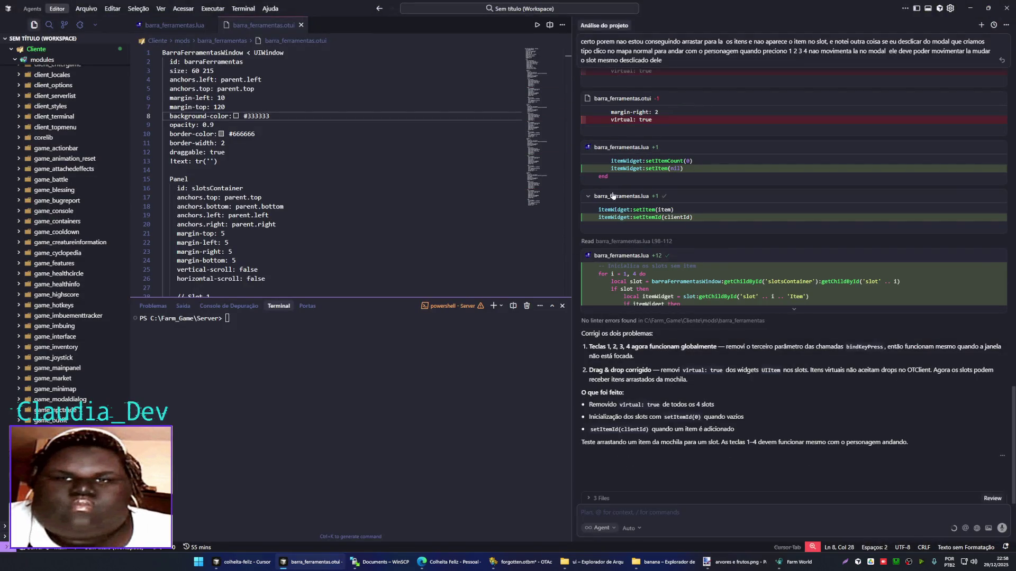
# - Force-quit the Farm World client, relaunch, and log in with the chosen character
pyautogui.click(793, 562)
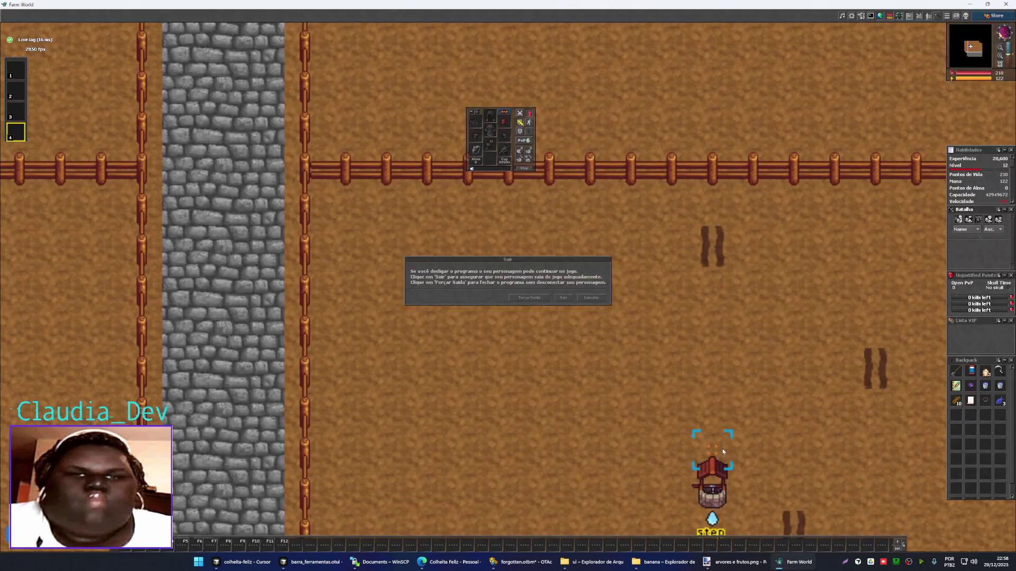
pyautogui.click(529, 298)
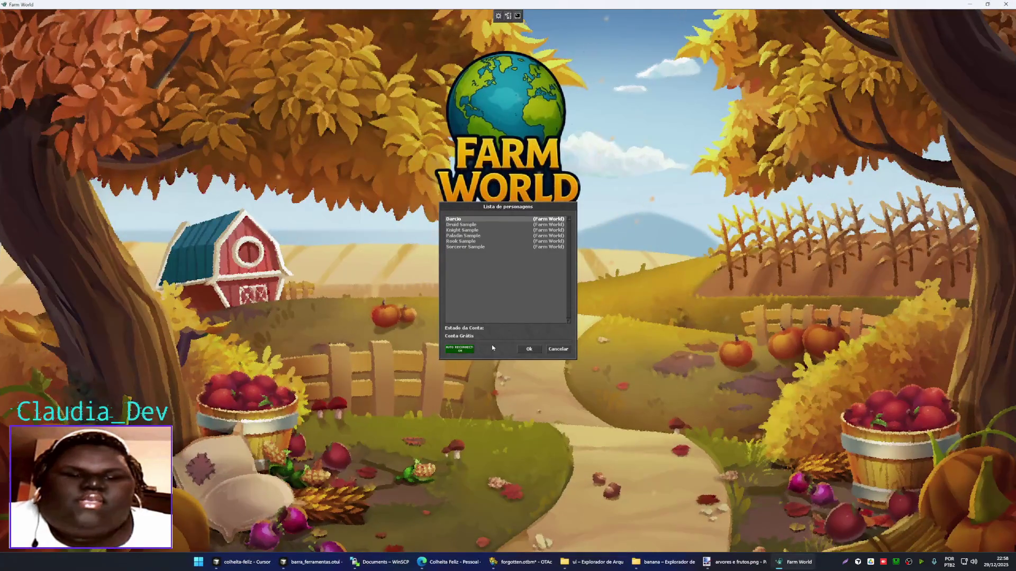
pyautogui.click(526, 353)
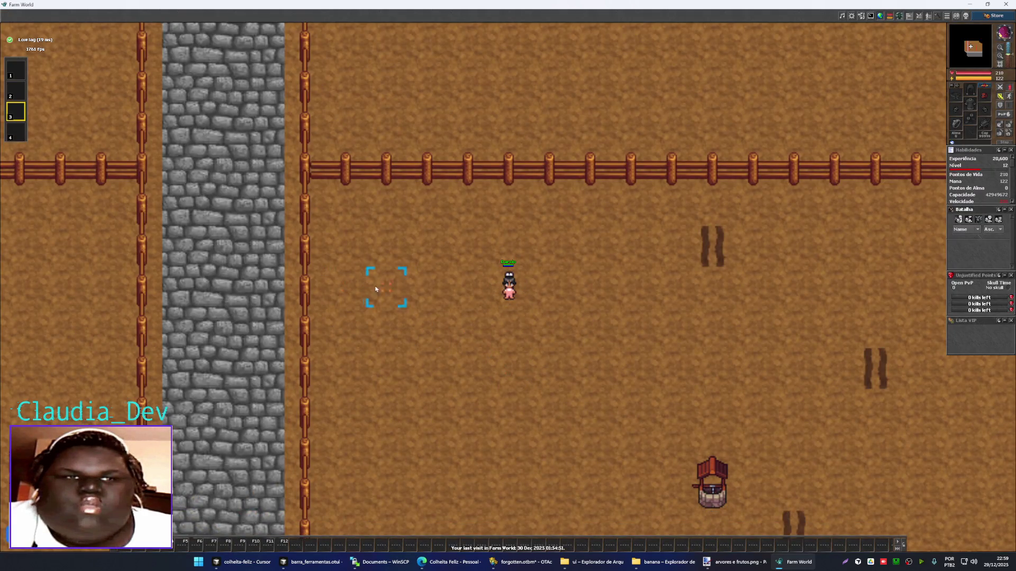
# - Test hotbar slots 2 and 4 and use the hoe from the backpack while walking the farm
pyautogui.press('2')
pyautogui.press('Down')
pyautogui.press('Down')
pyautogui.press('Down')
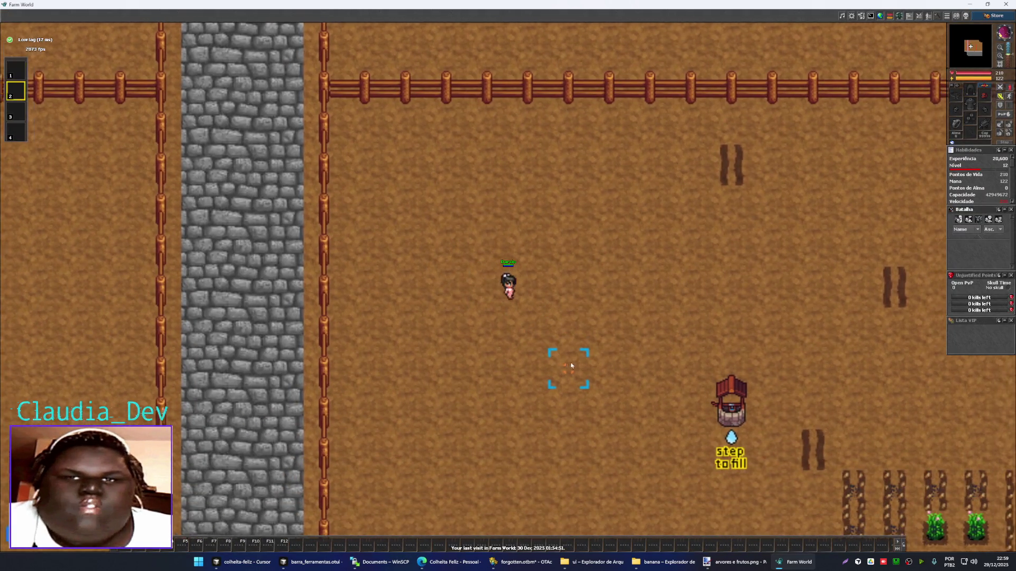
pyautogui.click(571, 366)
pyautogui.press('4')
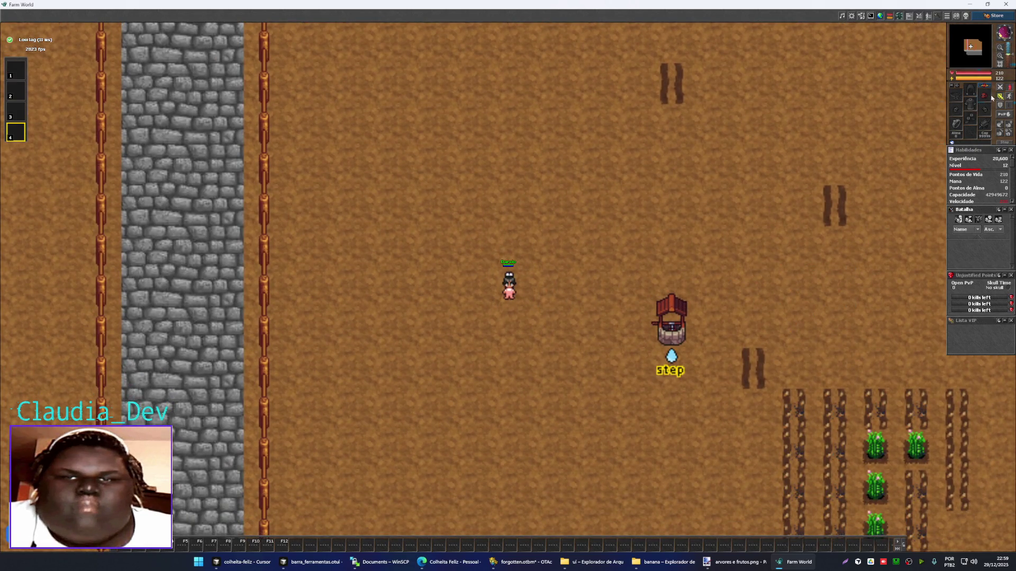
pyautogui.rightClick(956, 371)
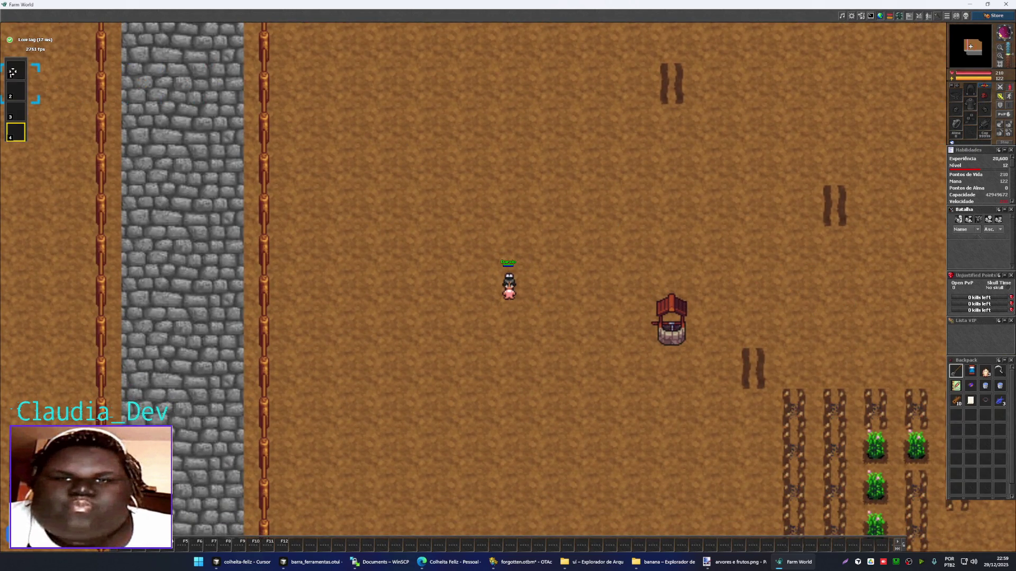
pyautogui.click(611, 259)
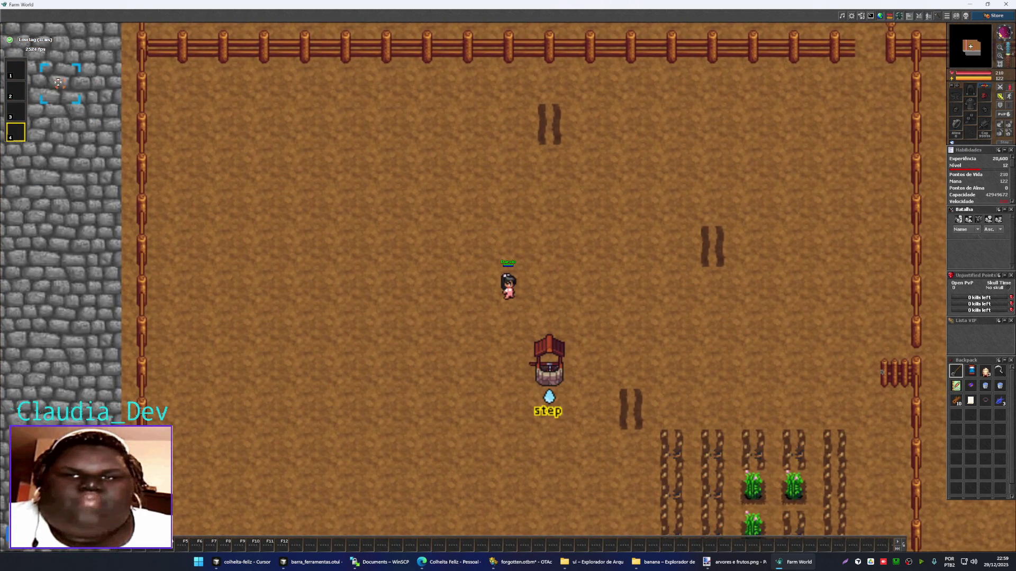
pyautogui.click(388, 206)
pyautogui.rightClick(832, 328)
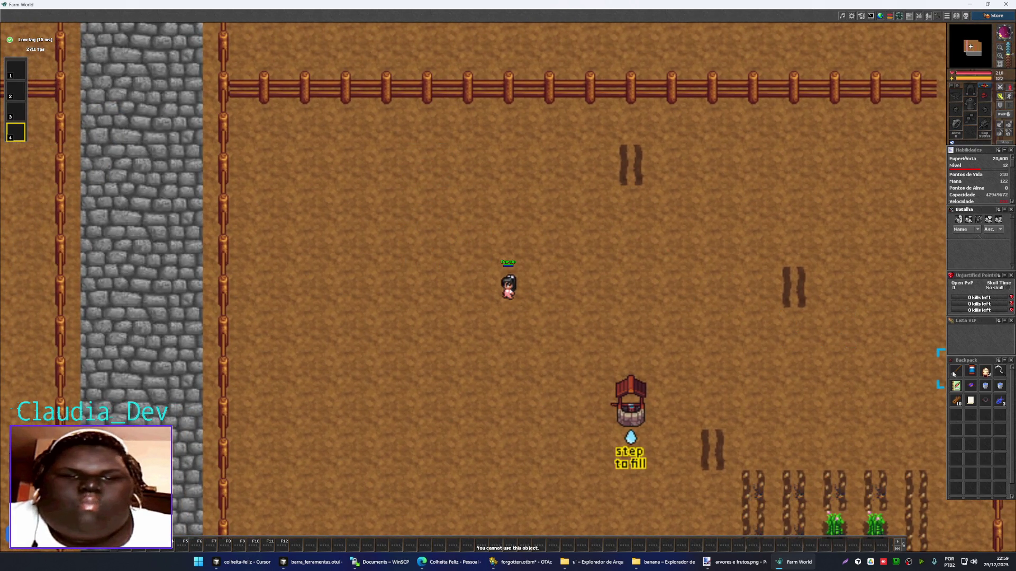
pyautogui.rightClick(955, 373)
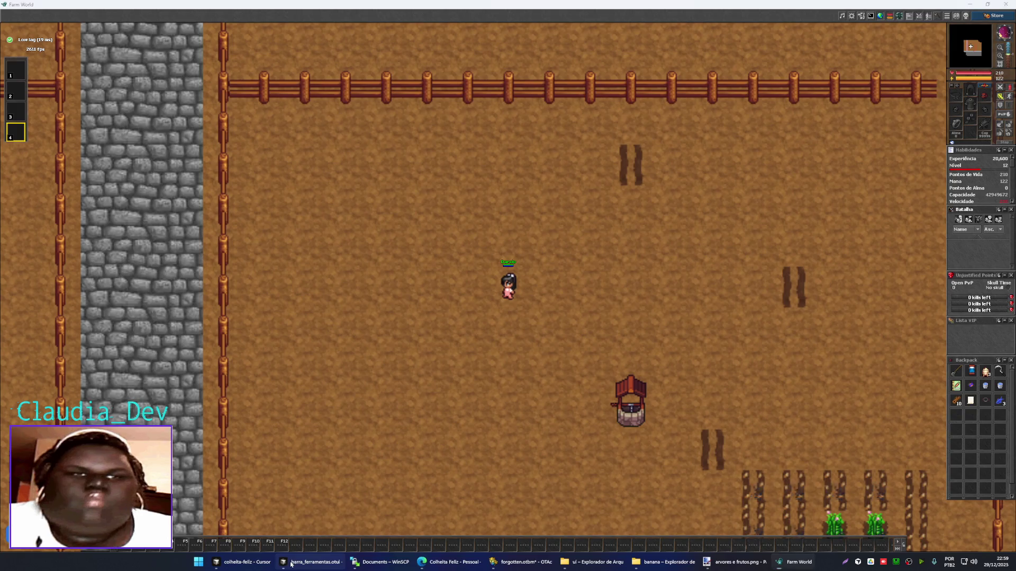
pyautogui.hotkey('alt', 'Tab')
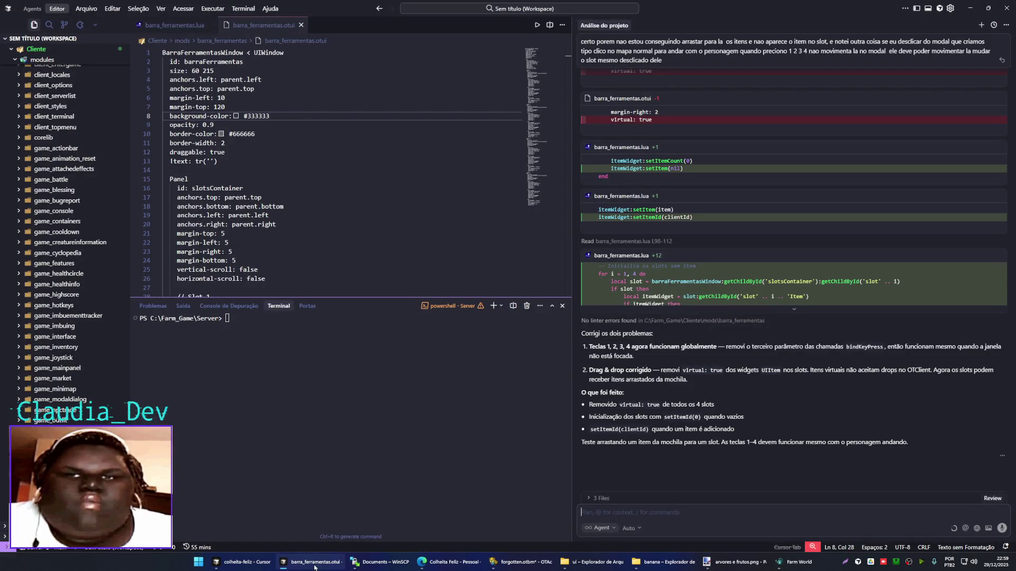
# - Reload the Farm World client modules with Ctrl+Shift+R, then return to Cursor
pyautogui.hotkey('alt', 'Tab')
pyautogui.hotkey('ctrl', 'shift', 'r')
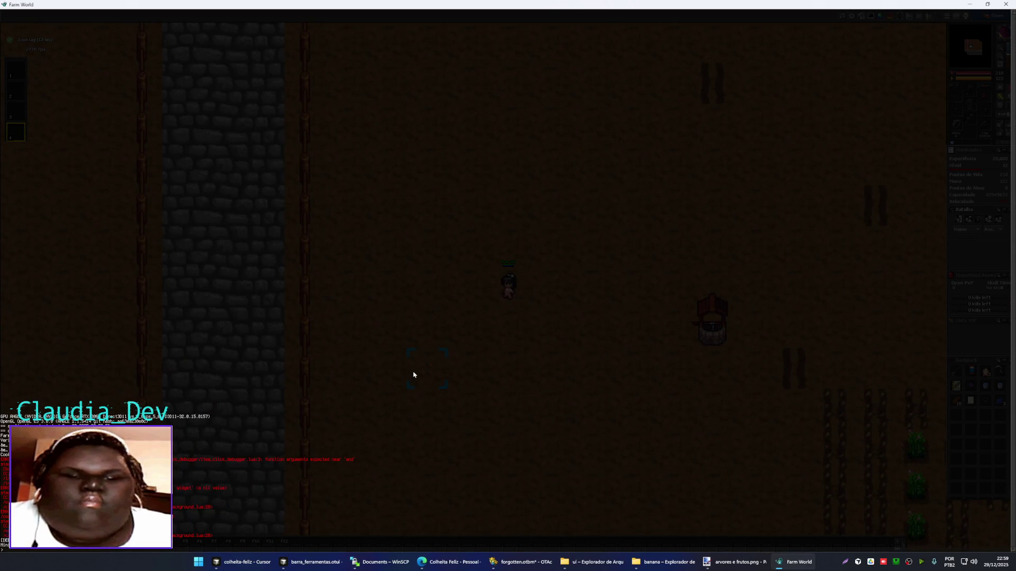
pyautogui.hotkey('alt', 'Tab')
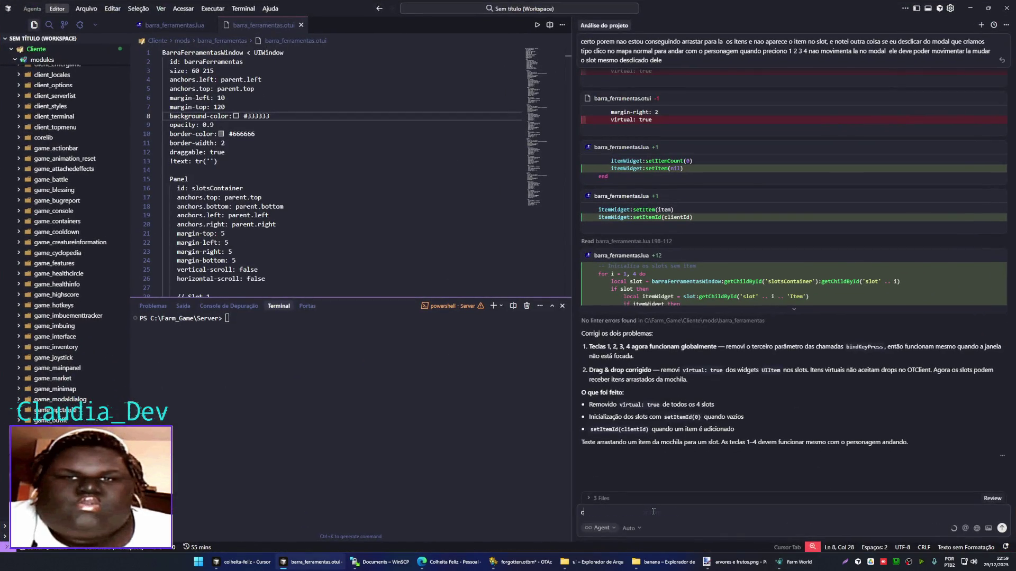
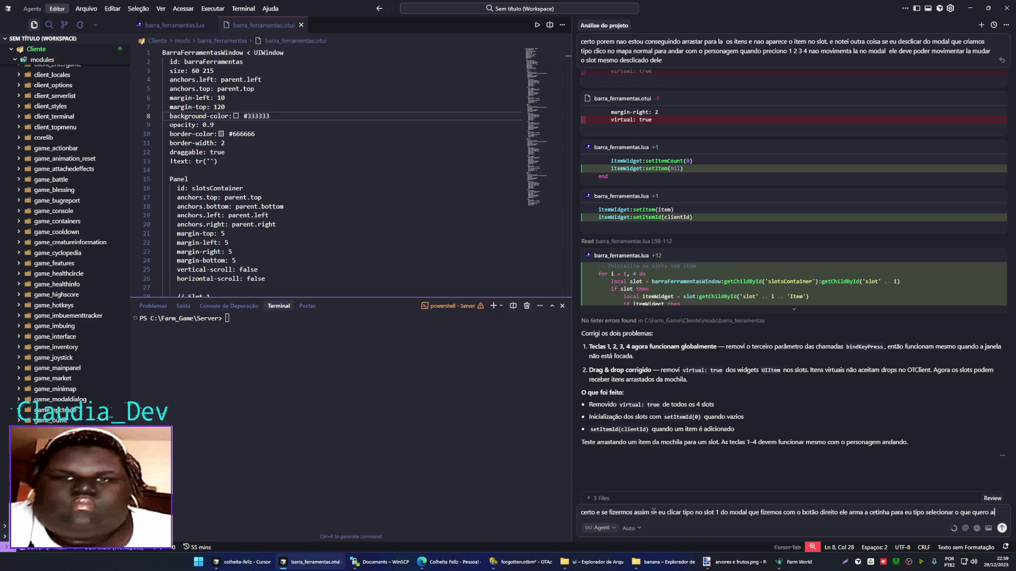
# - Ask the Cursor agent to make right-clicking slot 1 then left-clicking an item print its id
pyautogui.write('c')
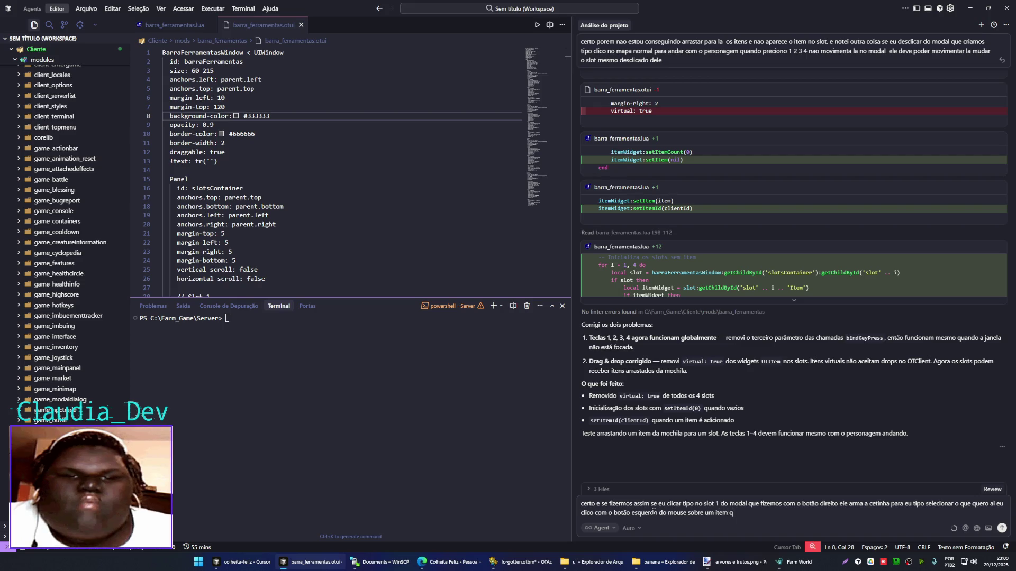
pyautogui.write('ro que apare')
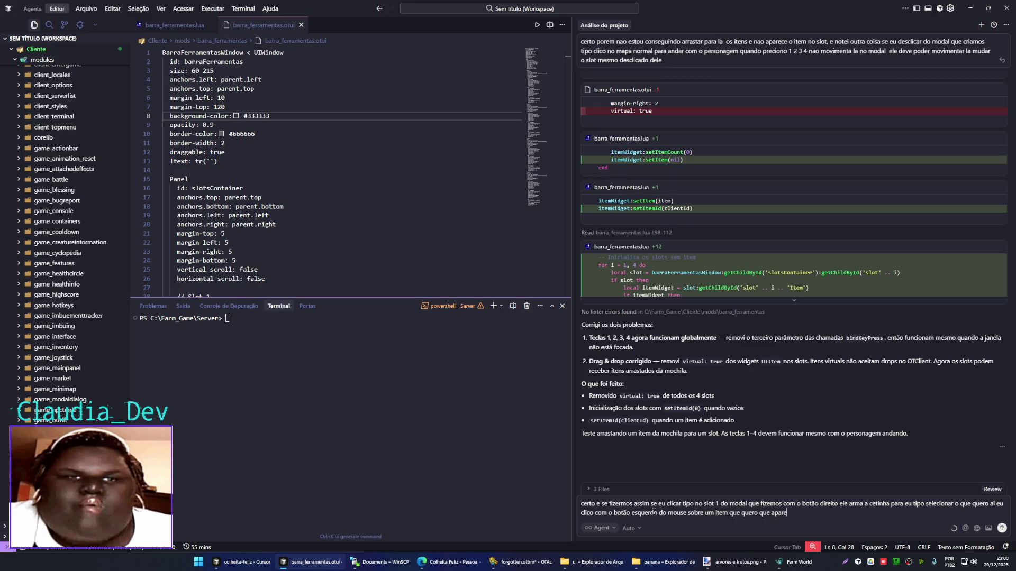
pyautogui.write('ça l')
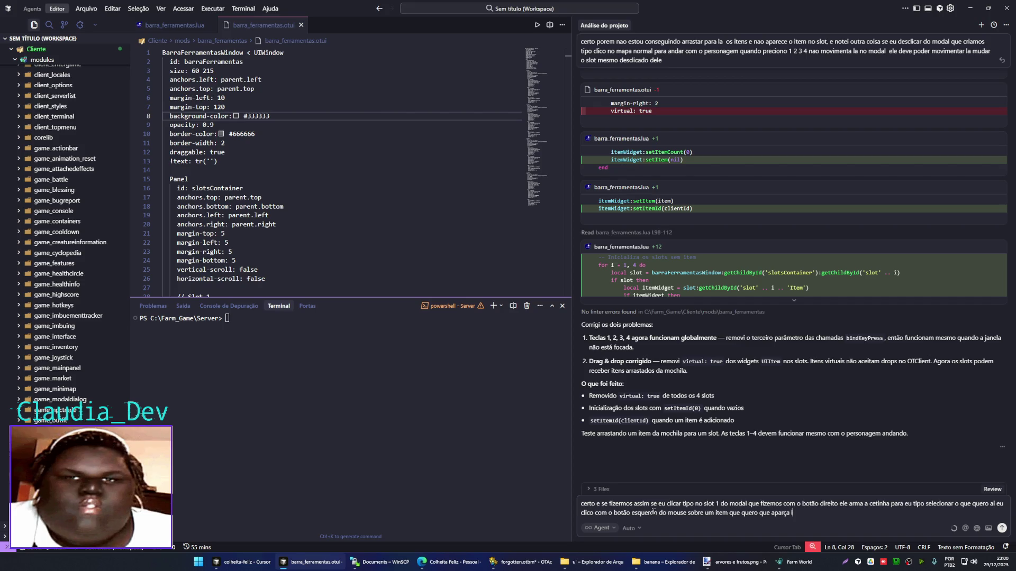
pyautogui.write('oe a enxada o que acha faz printar no cliente')
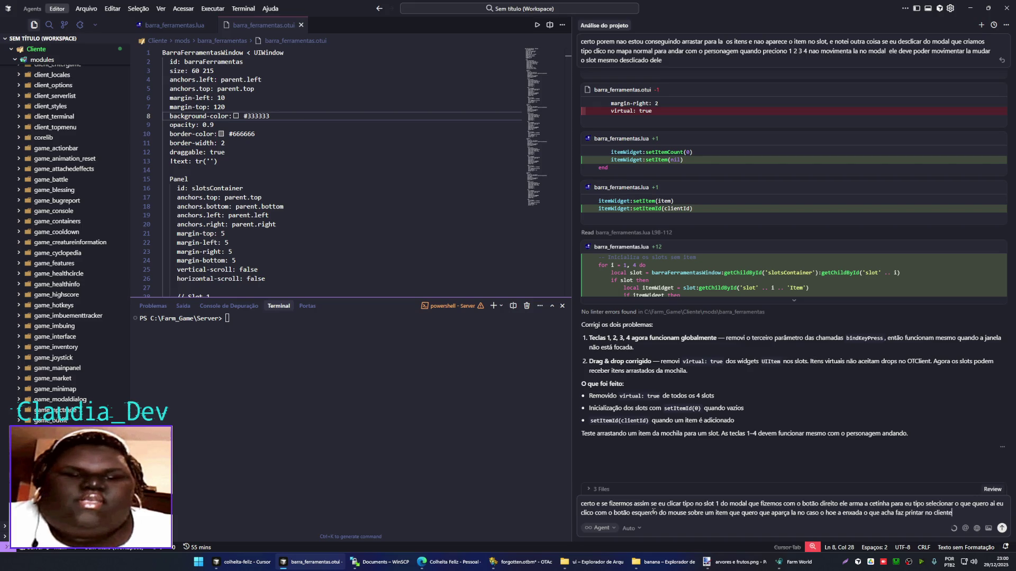
pyautogui.write('ar pra ver o item  que foi clicado para')
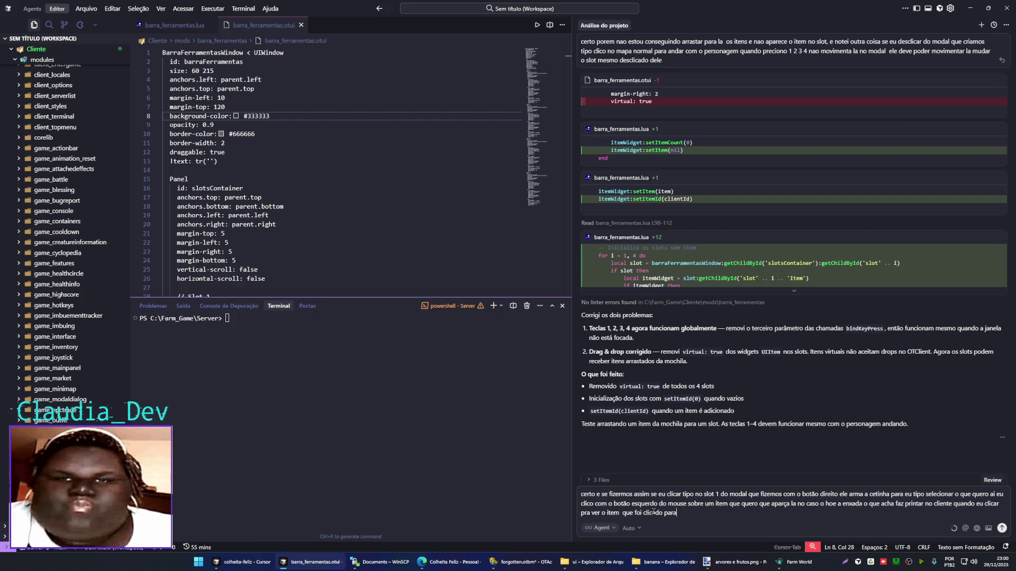
pyautogui.write('d pode s')
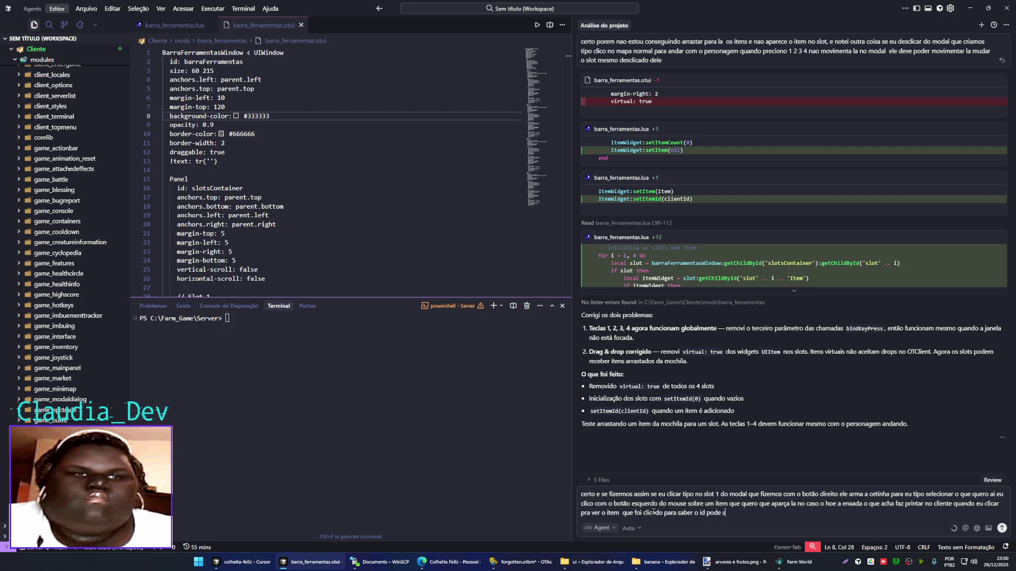
pyautogui.press('Return')
pyautogui.hotkey('alt', 'Tab')
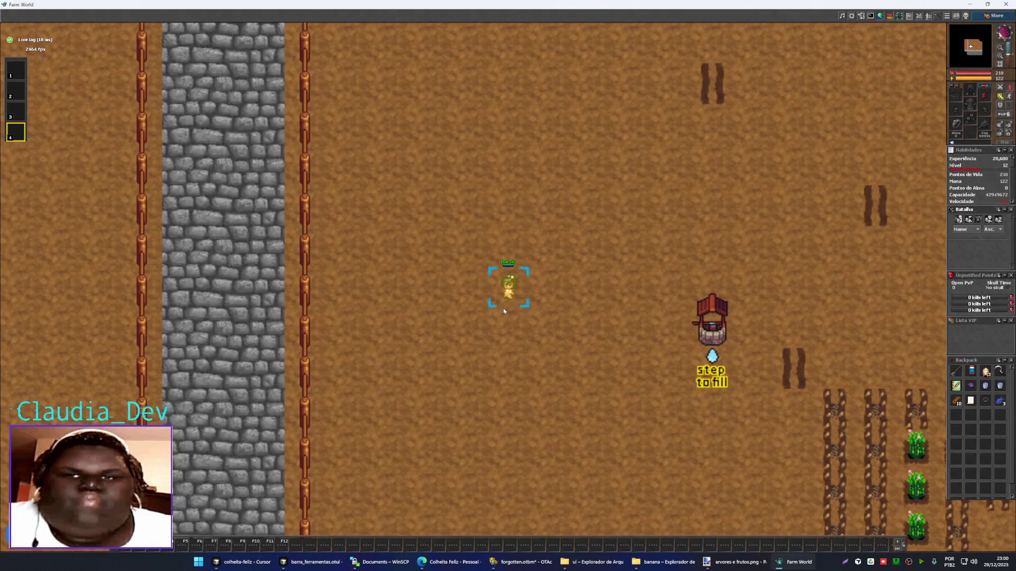
# - Bring up the arvores e frutos sprite sheet in Paint.NET and zoom in on the top palm row
pyautogui.click(591, 246)
pyautogui.click(251, 562)
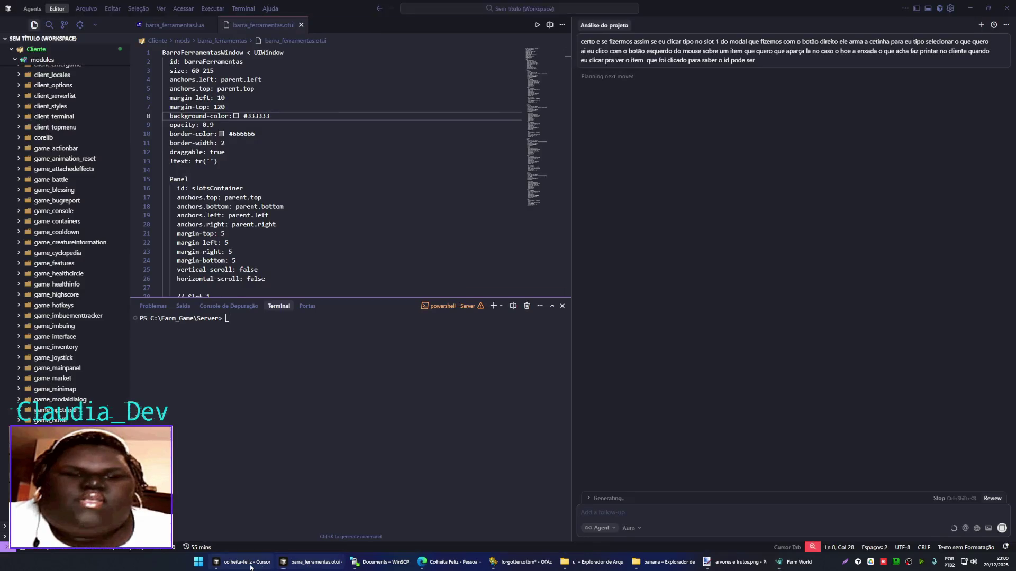
pyautogui.click(251, 565)
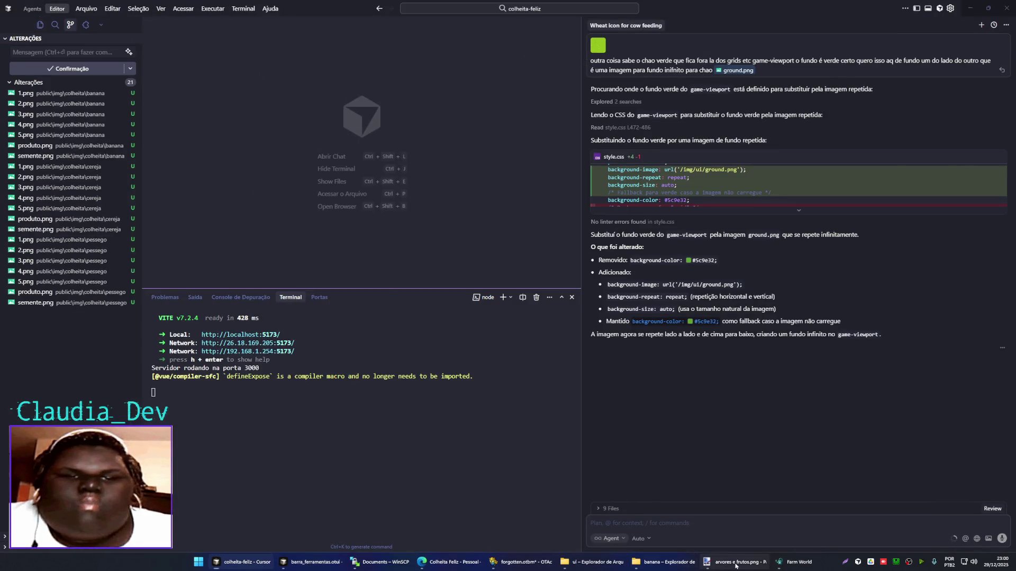
pyautogui.click(735, 565)
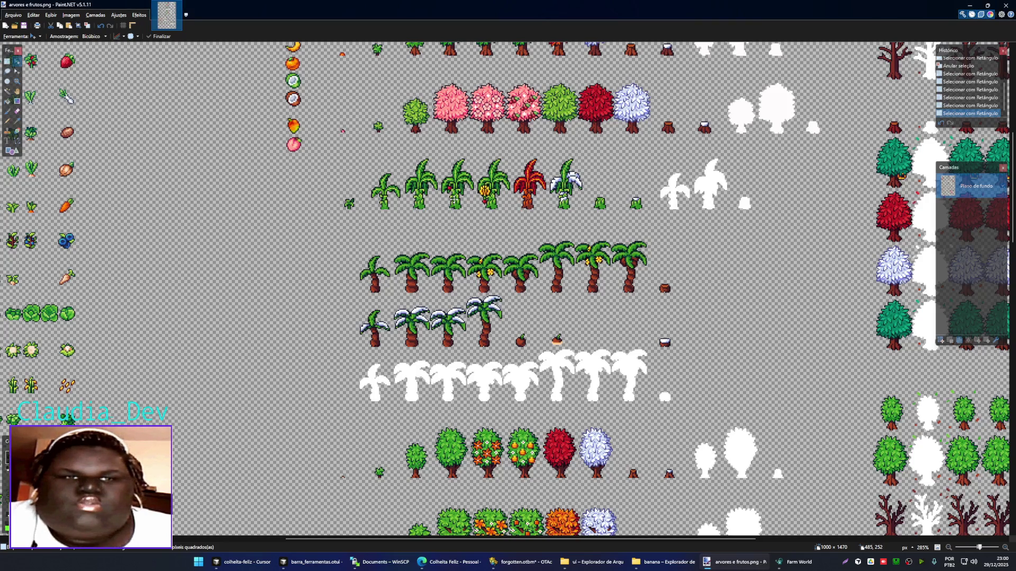
pyautogui.scroll(-1, 414, 249)
pyautogui.keyDown('ctrl'); pyautogui.scroll(1, 392, 233); pyautogui.keyUp('ctrl')
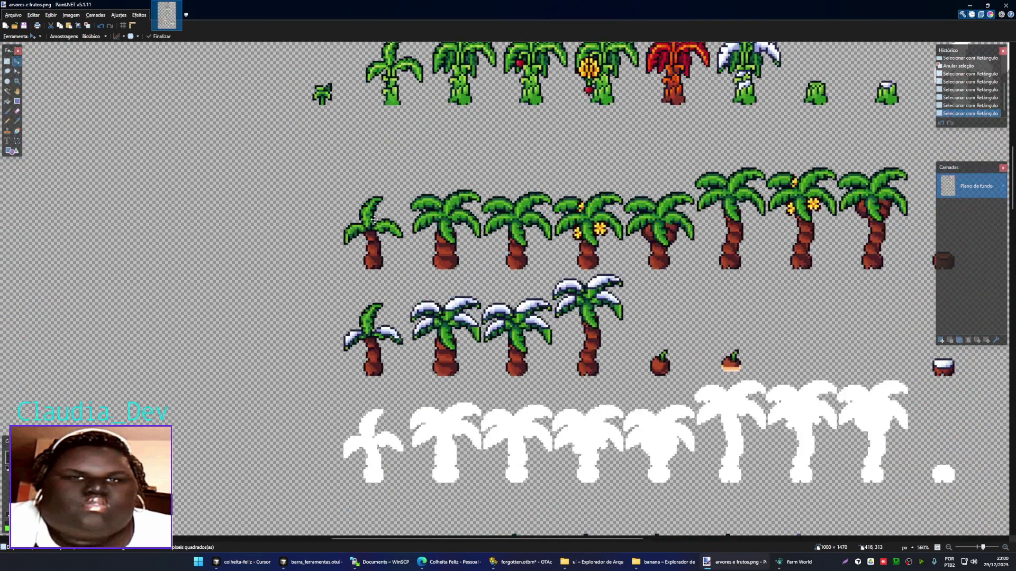
pyautogui.keyDown('ctrl'); pyautogui.scroll(1, 381, 225); pyautogui.keyUp('ctrl')
pyautogui.keyDown('ctrl'); pyautogui.scroll(1, 373, 219); pyautogui.keyUp('ctrl')
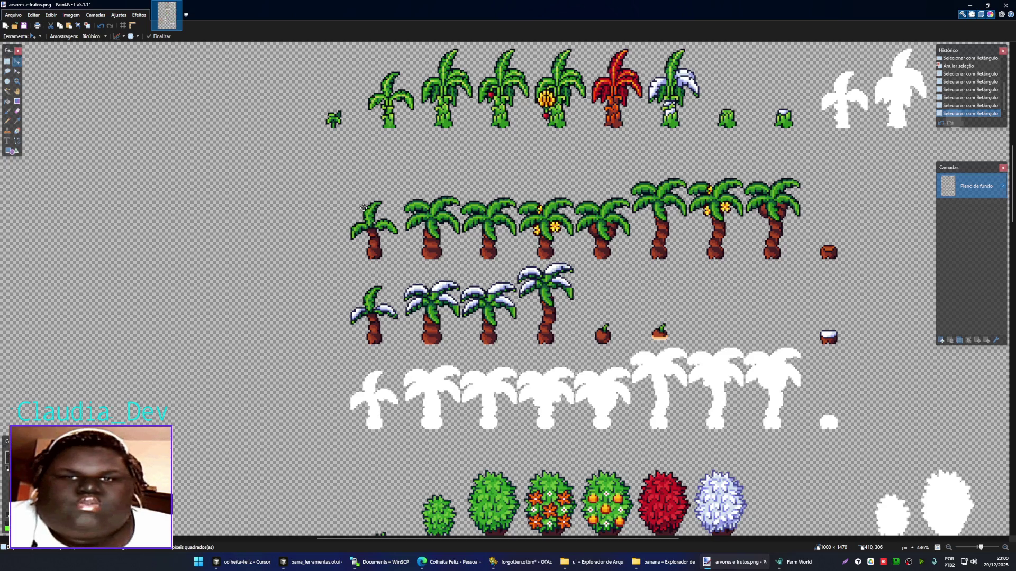
pyautogui.scroll(3, 398, 228)
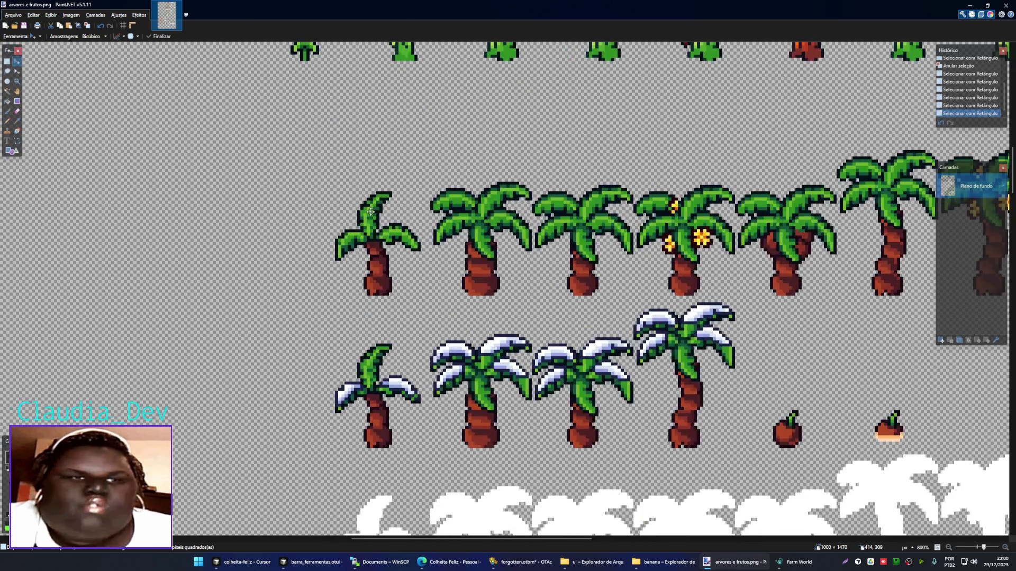
pyautogui.scroll(-1, 370, 211)
pyautogui.scroll(-1, 370, 211)
pyautogui.scroll(2, 369, 208)
pyautogui.scroll(-2, 369, 207)
pyautogui.scroll(3, 349, 217)
pyautogui.scroll(1, 338, 223)
pyautogui.scroll(4, 337, 224)
# - Rectangle-select the tiny sapling sprite, then bring the banana and coconut palm rows into view
pyautogui.press('s')
pyautogui.moveTo(317, 193); pyautogui.dragTo(365, 250)
pyautogui.scroll(-4, 518, 460)
pyautogui.moveTo(647, 397)
pyautogui.mouseDown()
pyautogui.moveTo(496, 201)
pyautogui.moveTo(354, 182)
pyautogui.moveTo(434, 179)
pyautogui.mouseUp()
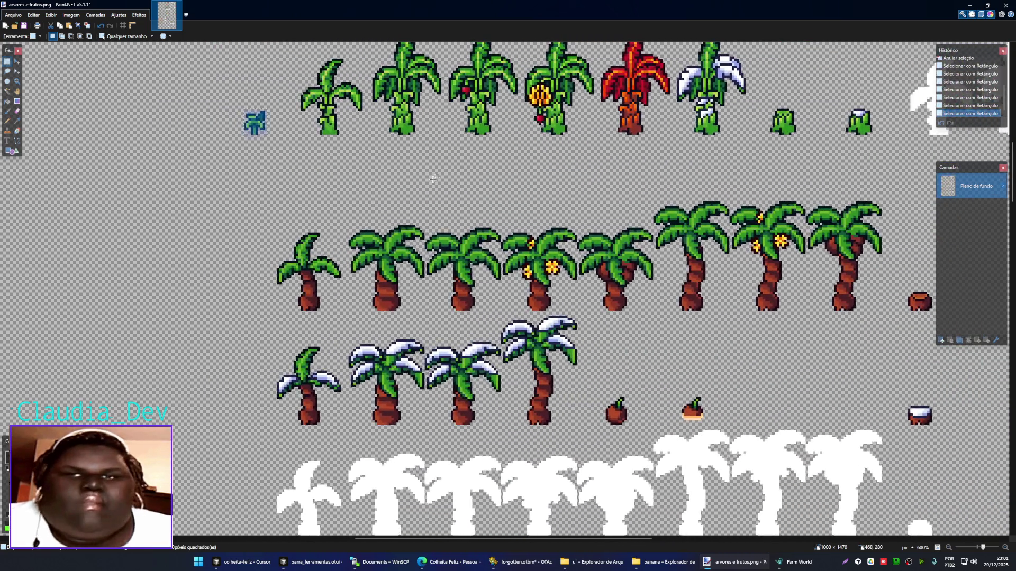
pyautogui.moveTo(309, 561)
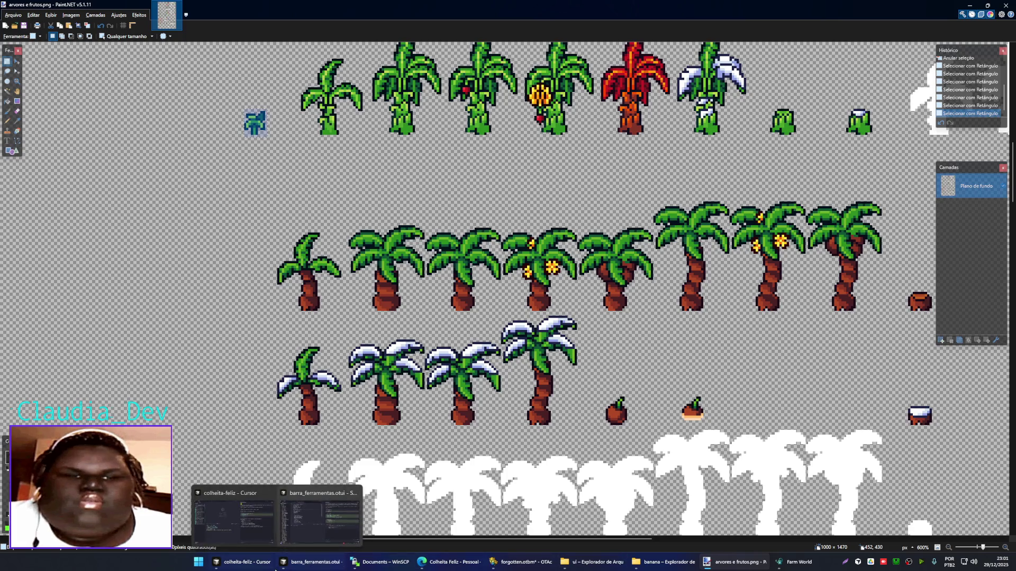
pyautogui.click(664, 561)
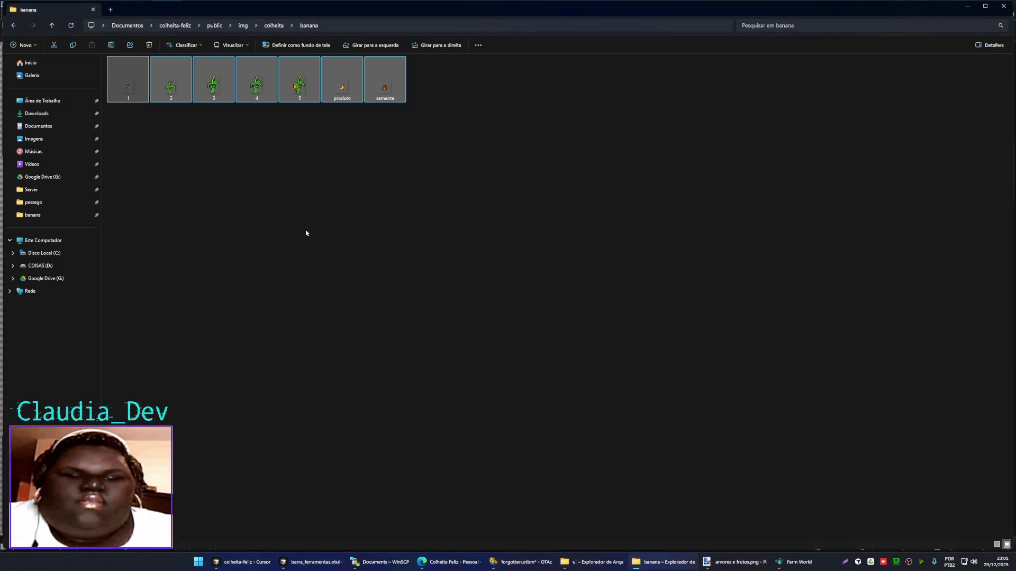
# - Create a coco folder in colheita and paste the seven plant images (1–5, produto, semente) into it
pyautogui.click(274, 25)
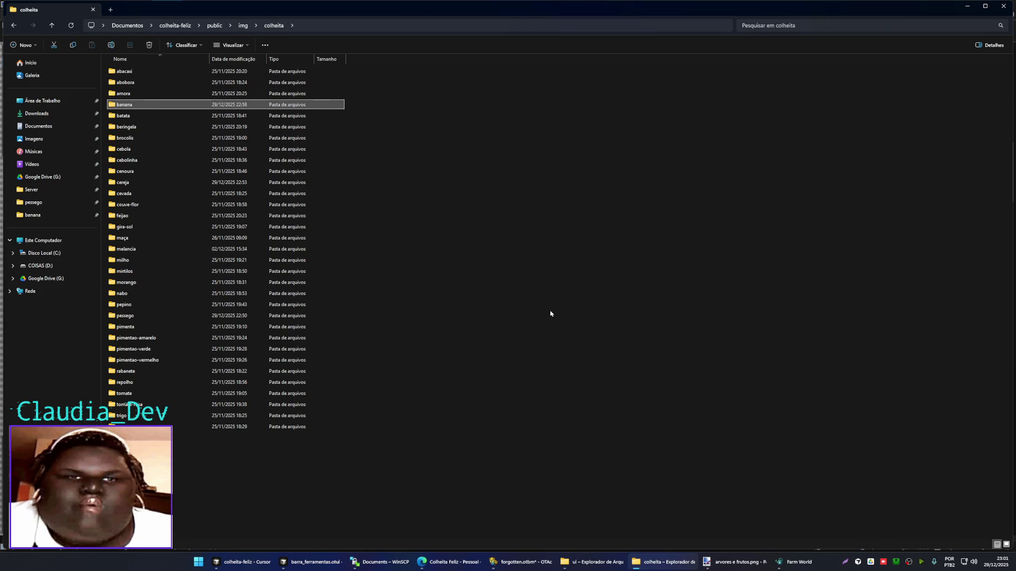
pyautogui.hotkey('ctrl', 'shift', 'n')
pyautogui.press('Return')
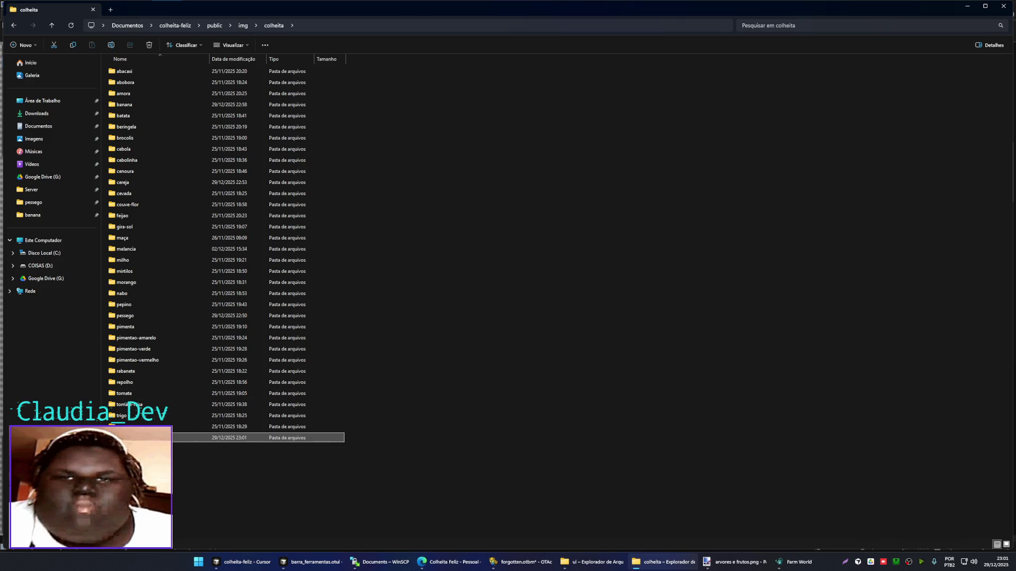
pyautogui.press('Return')
pyautogui.hotkey('ctrl', 'v')
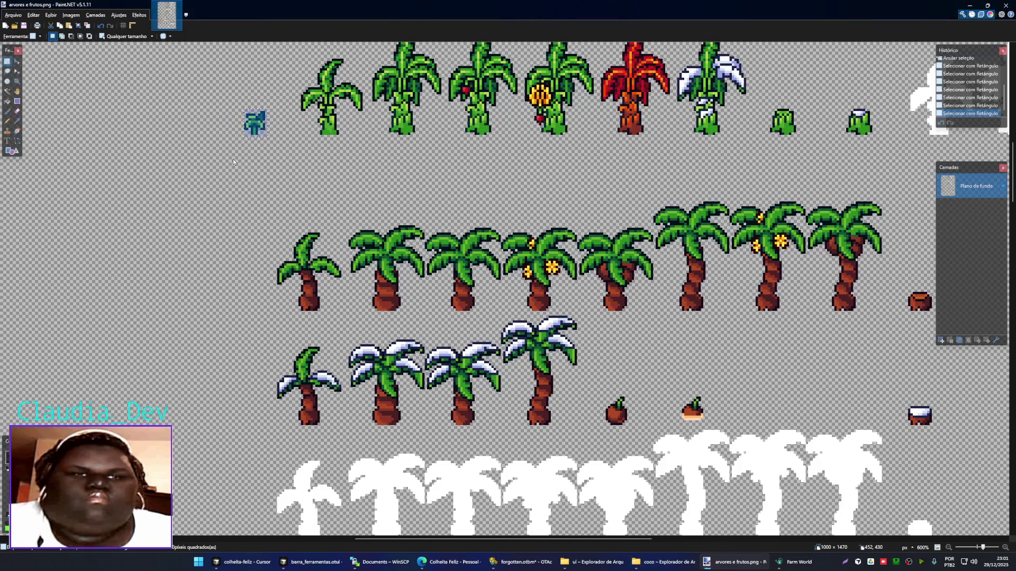
pyautogui.moveTo(531, 409); pyautogui.dragTo(492, 266)
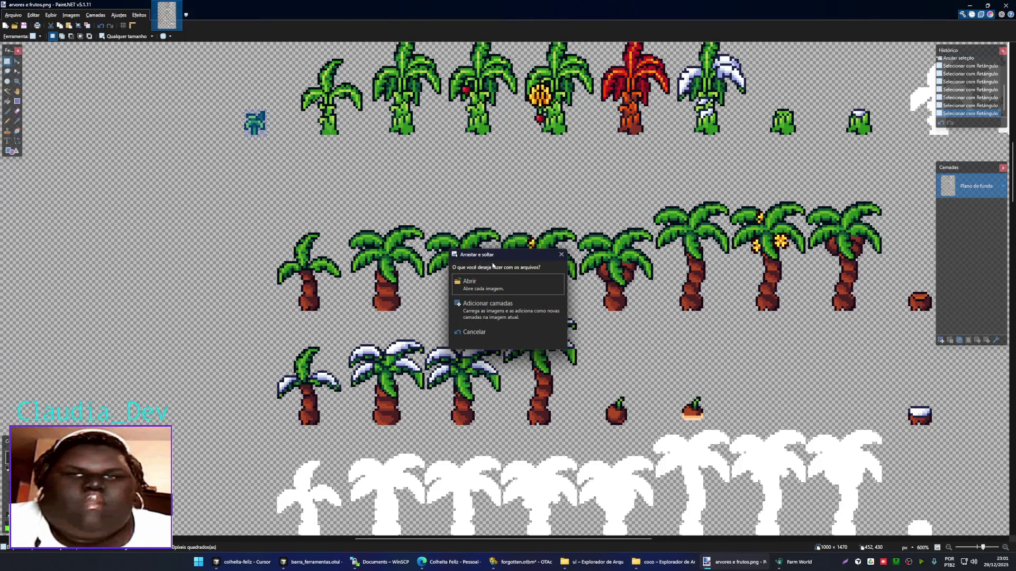
# - Open the dropped images as separate documents, then save and close 1.png
pyautogui.click(492, 285)
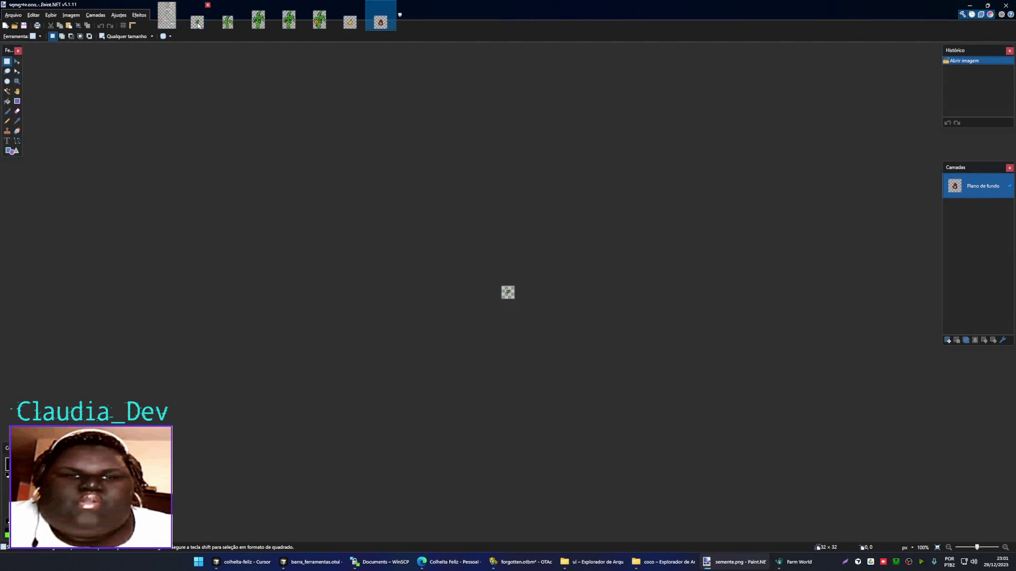
pyautogui.click(197, 22)
pyautogui.scroll(3, 521, 310)
pyautogui.hotkey('ctrl', 's')
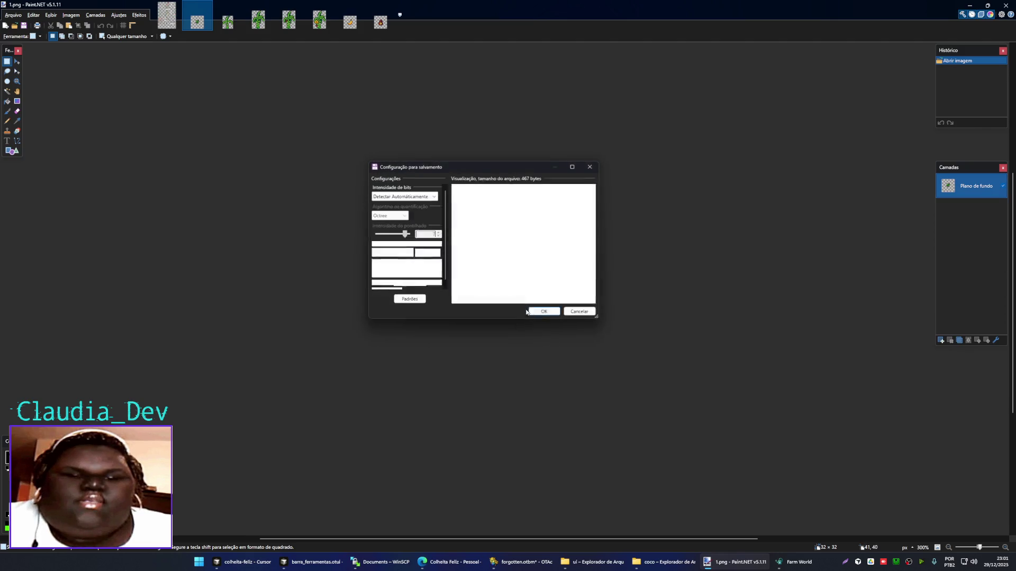
pyautogui.click(543, 312)
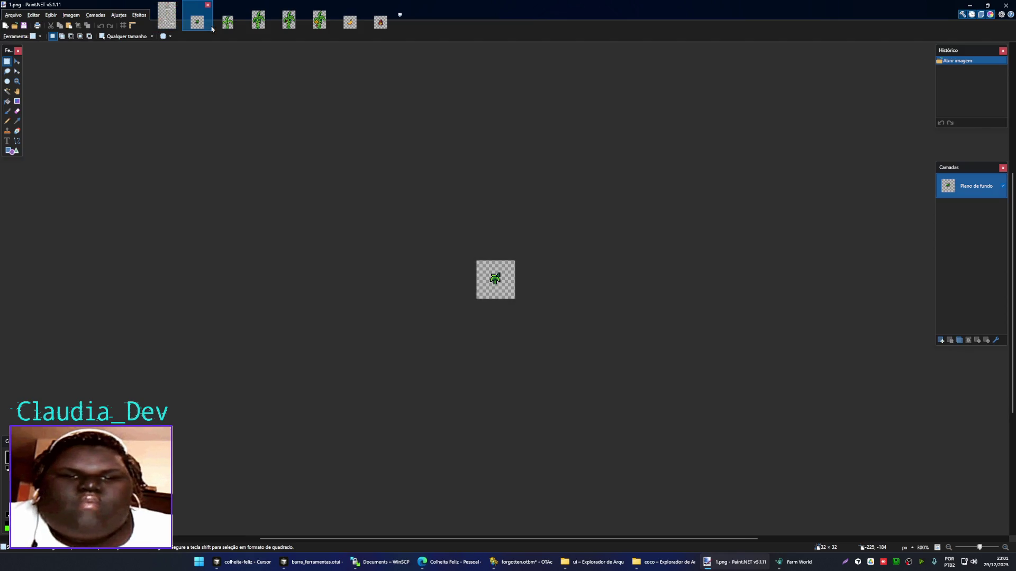
pyautogui.click(208, 5)
pyautogui.click(167, 16)
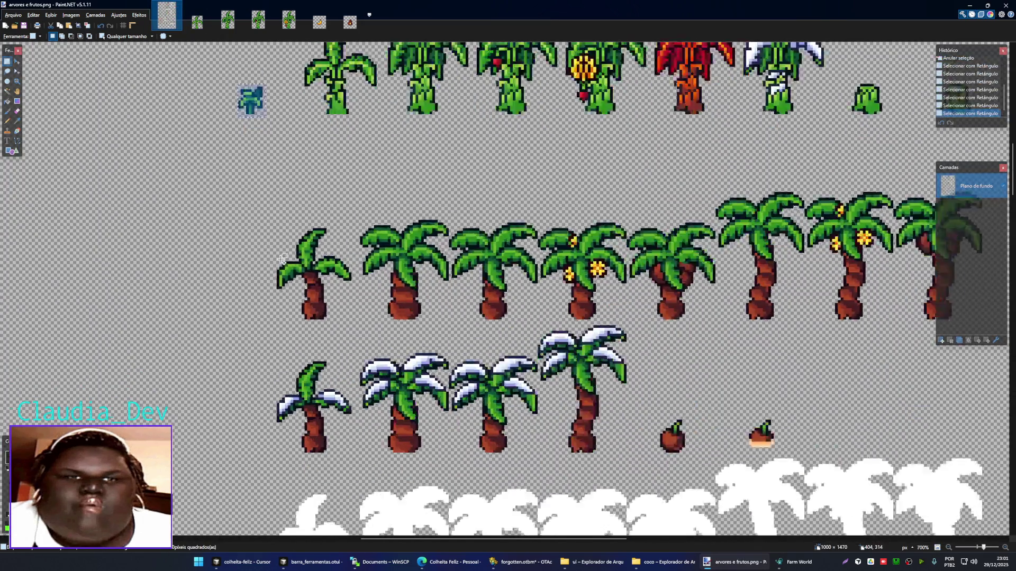
# - Replace the old small tree in 2.png with the first palm from the sheet's middle row
pyautogui.scroll(-3, 332, 265)
pyautogui.scroll(-2, 329, 244)
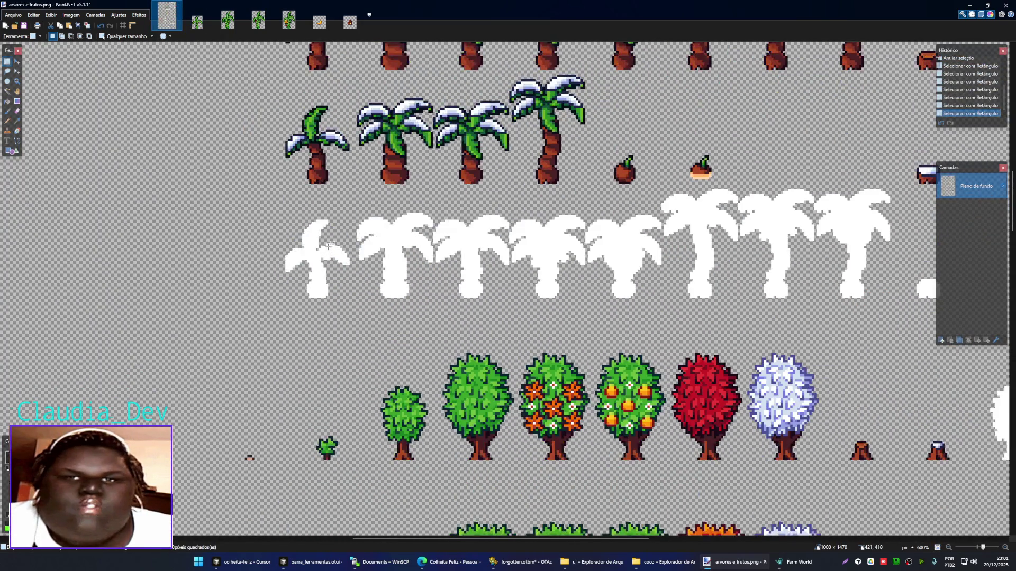
pyautogui.scroll(8, 329, 241)
pyautogui.scroll(-4, 328, 239)
pyautogui.moveTo(280, 224); pyautogui.dragTo(349, 307)
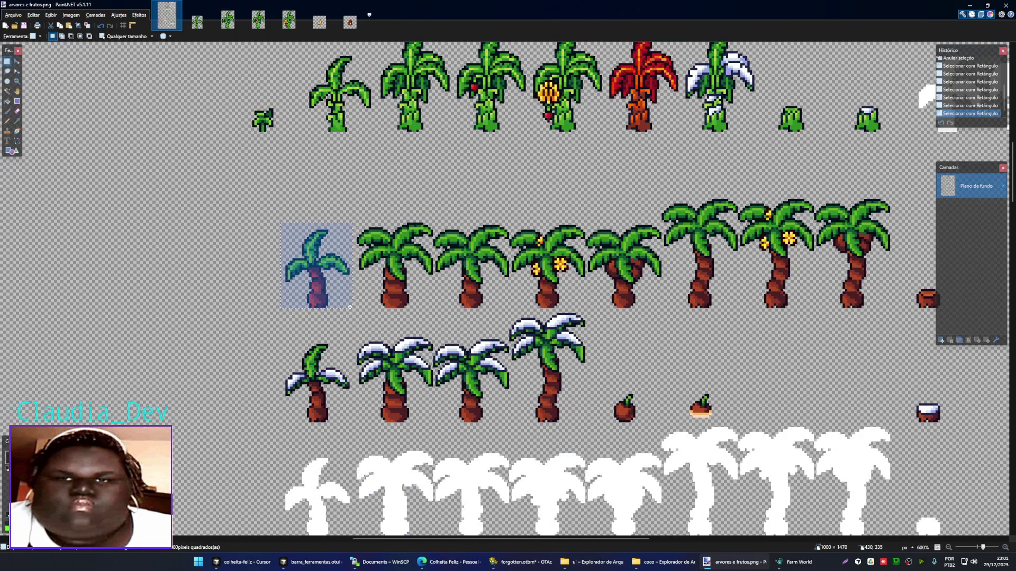
pyautogui.moveTo(350, 307); pyautogui.dragTo(287, 231)
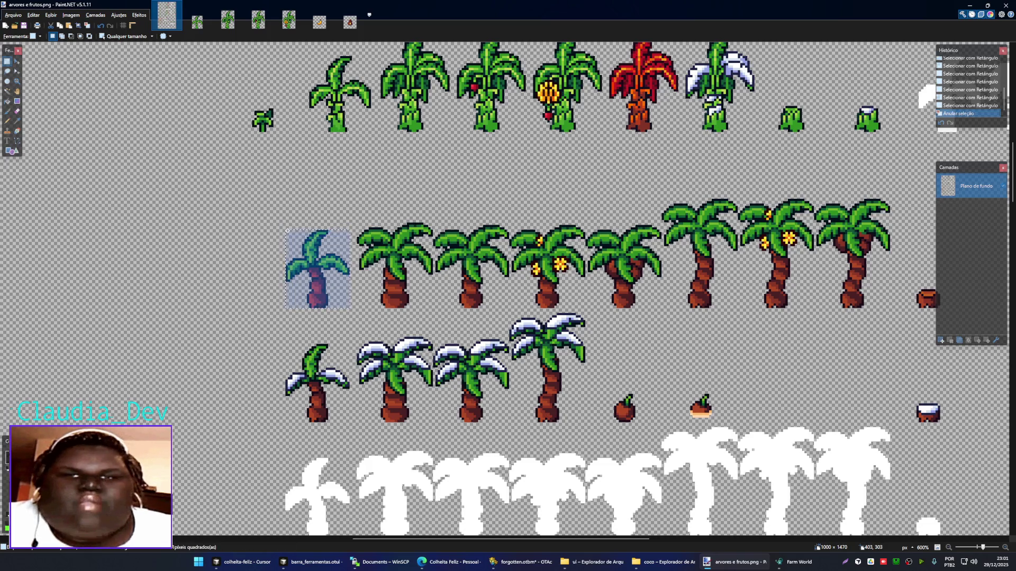
pyautogui.hotkey('ctrl', 'Tab')
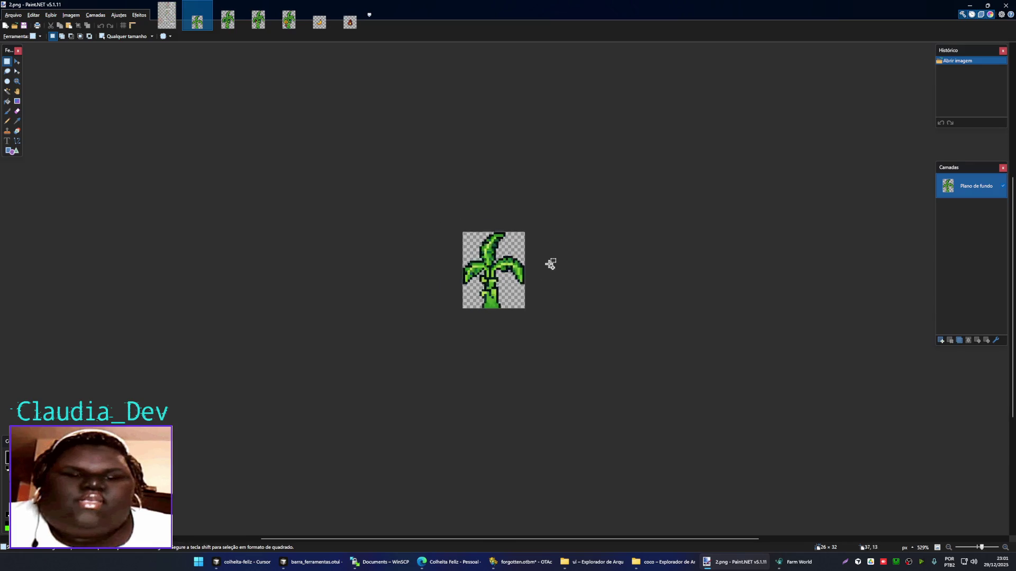
pyautogui.hotkey('ctrl', 'a')
pyautogui.press('Delete')
pyautogui.hotkey('ctrl', 'v')
pyautogui.click(495, 330)
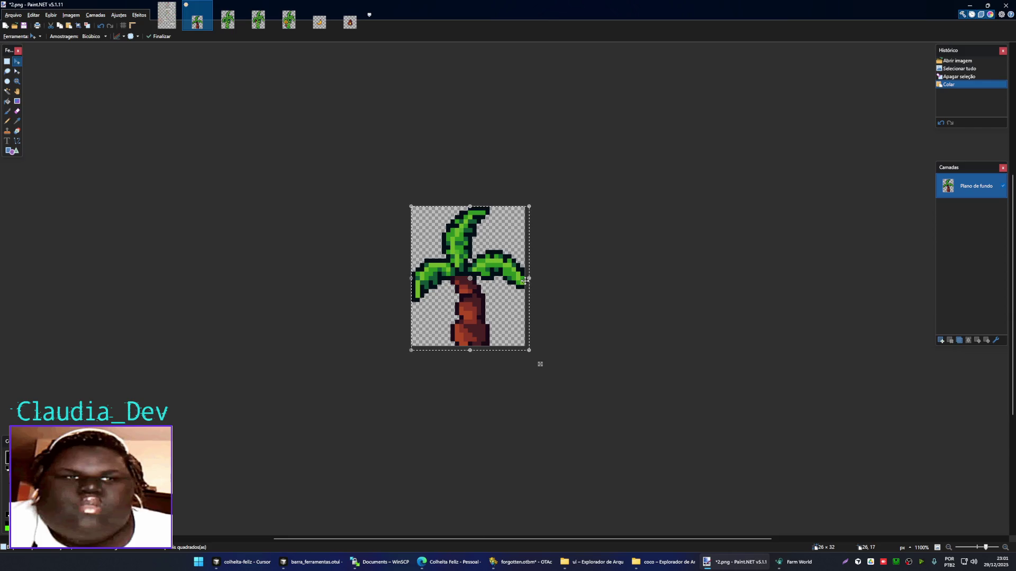
pyautogui.hotkey('ctrl', 'd')
# - Add a dark outline pixel at the right leaf tip and save the palm as 2.png
pyautogui.press('k')
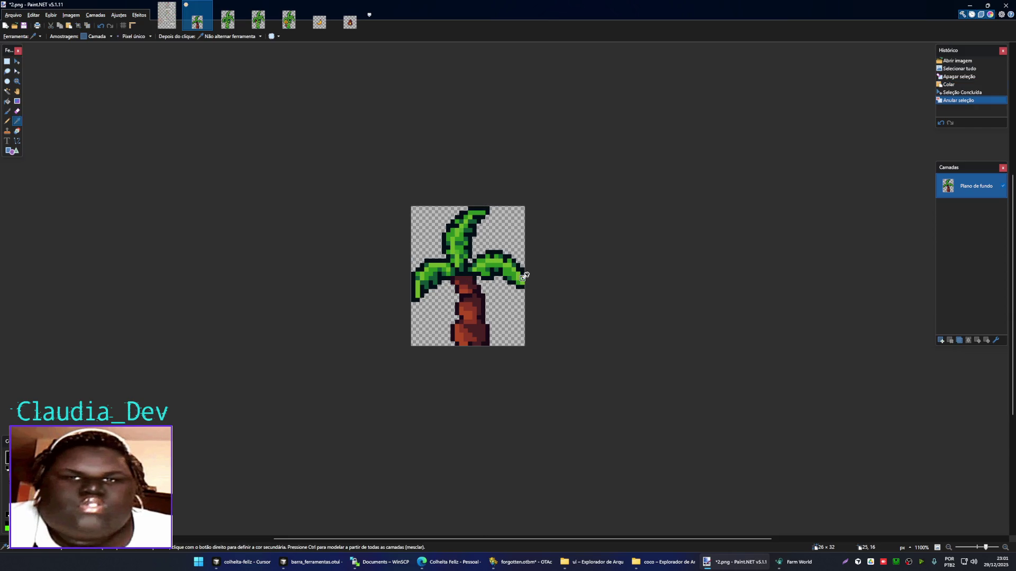
pyautogui.press('p')
pyautogui.click(522, 277)
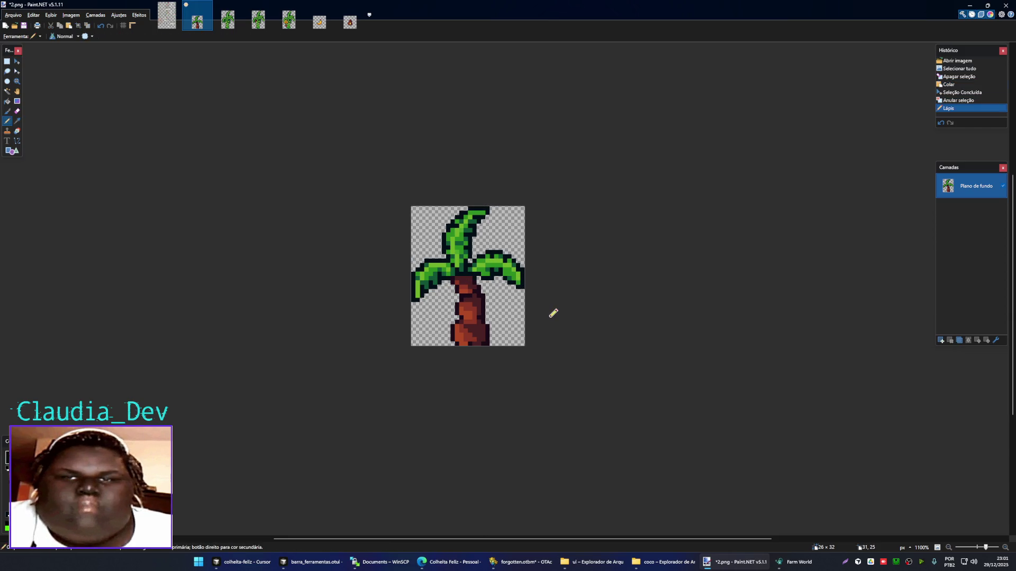
pyautogui.hotkey('ctrl', 'shift', 's')
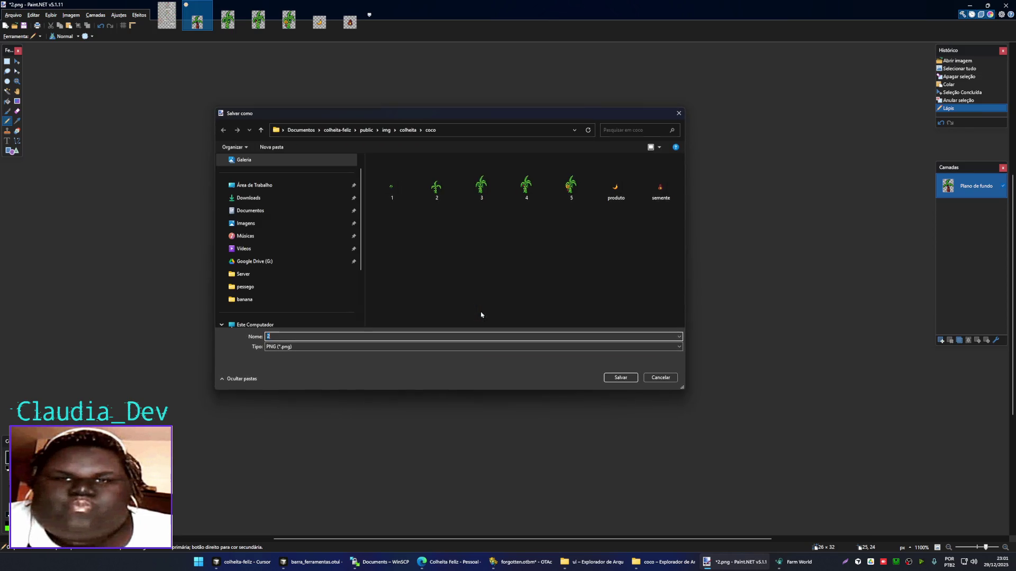
pyautogui.click(436, 186)
pyautogui.click(621, 377)
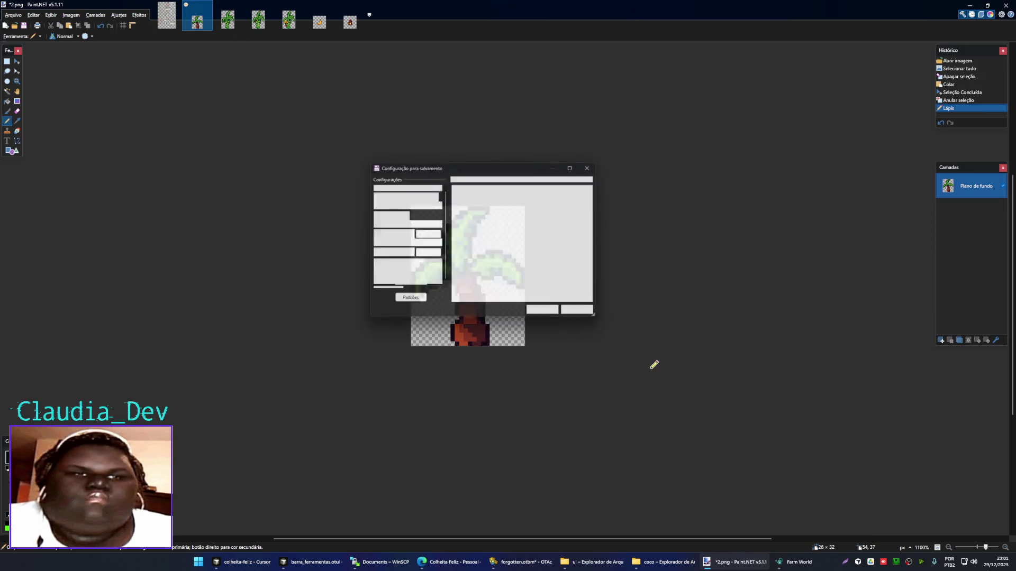
pyautogui.click(546, 314)
pyautogui.click(209, 6)
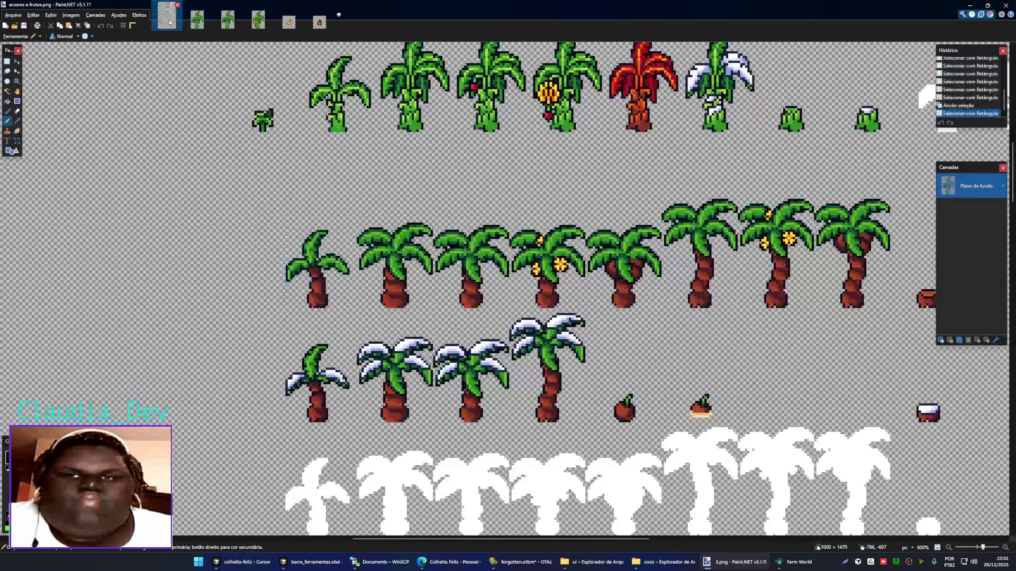
# - Put the second palm from the sheet into 3.png in place of the old green tree
pyautogui.press('s')
pyautogui.scroll(3, 372, 249)
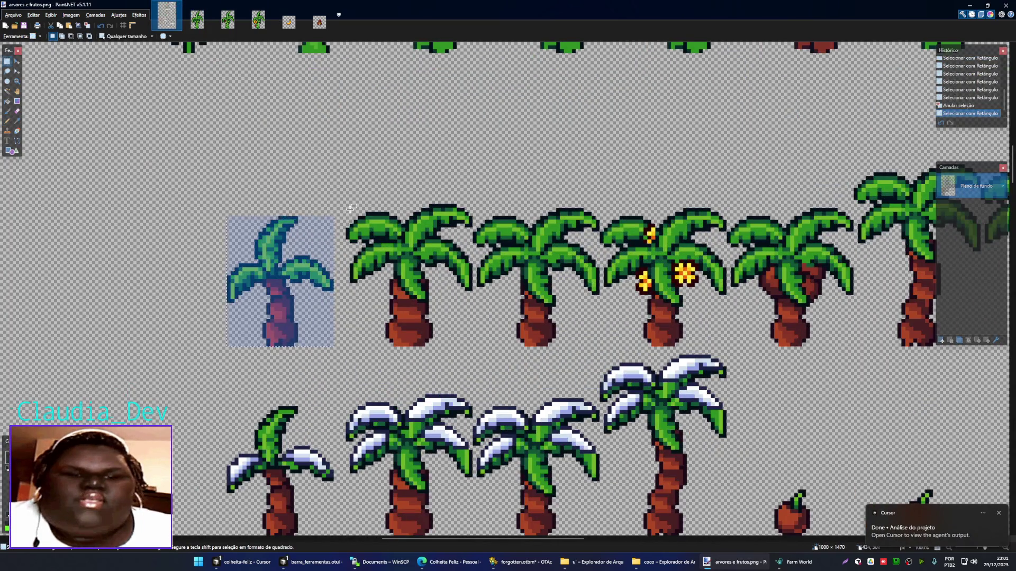
pyautogui.moveTo(348, 206); pyautogui.dragTo(469, 343)
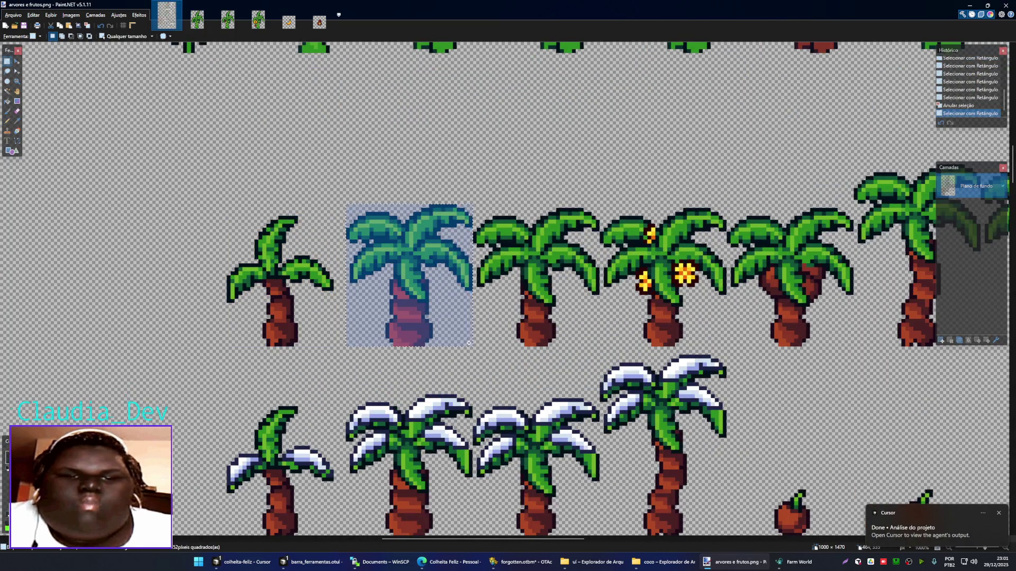
pyautogui.hotkey('ctrl', 'Tab')
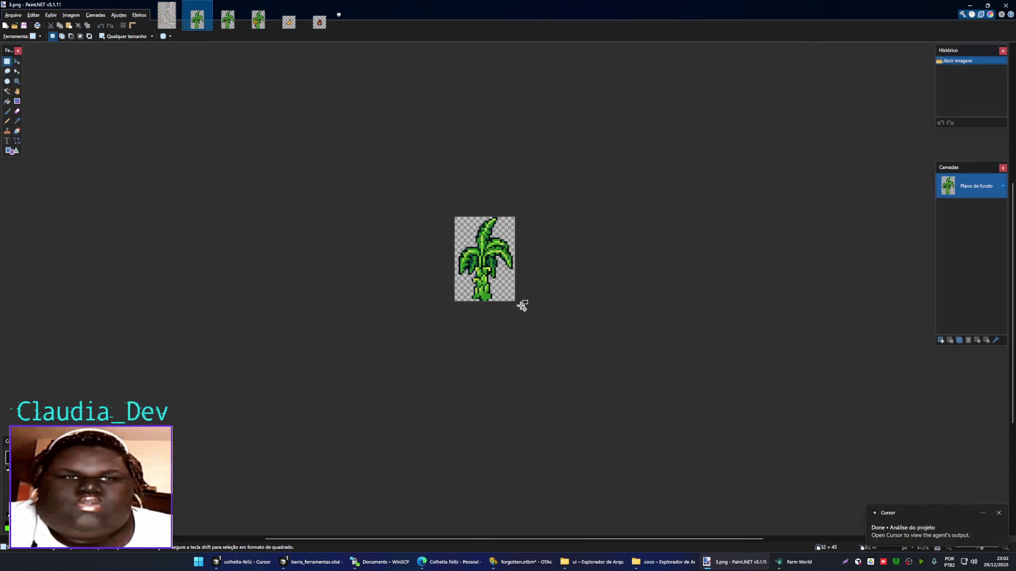
pyautogui.hotkey('ctrl', 'a')
pyautogui.press('Delete')
pyautogui.hotkey('ctrl', 'v')
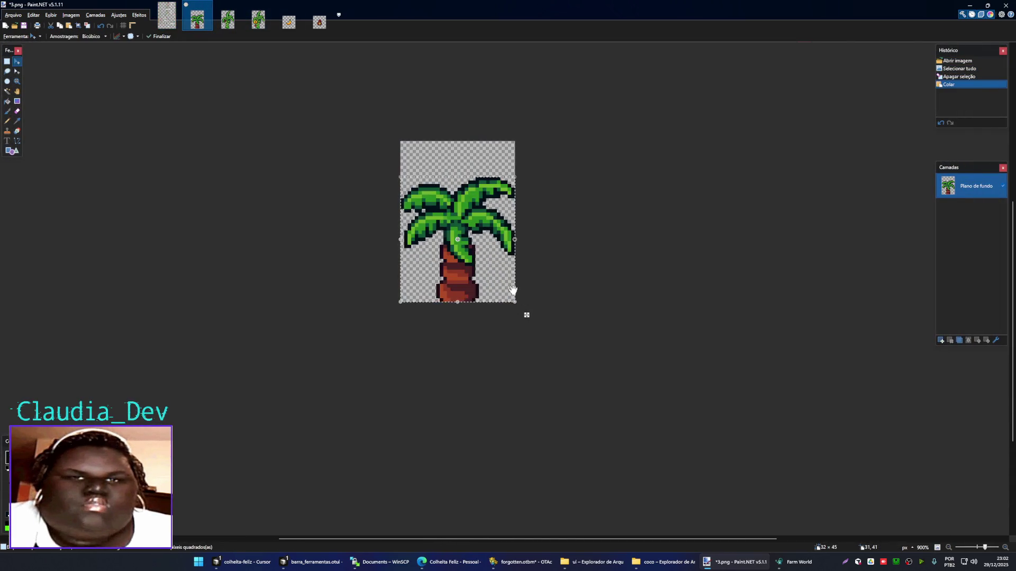
pyautogui.click(513, 286)
pyautogui.click(513, 286)
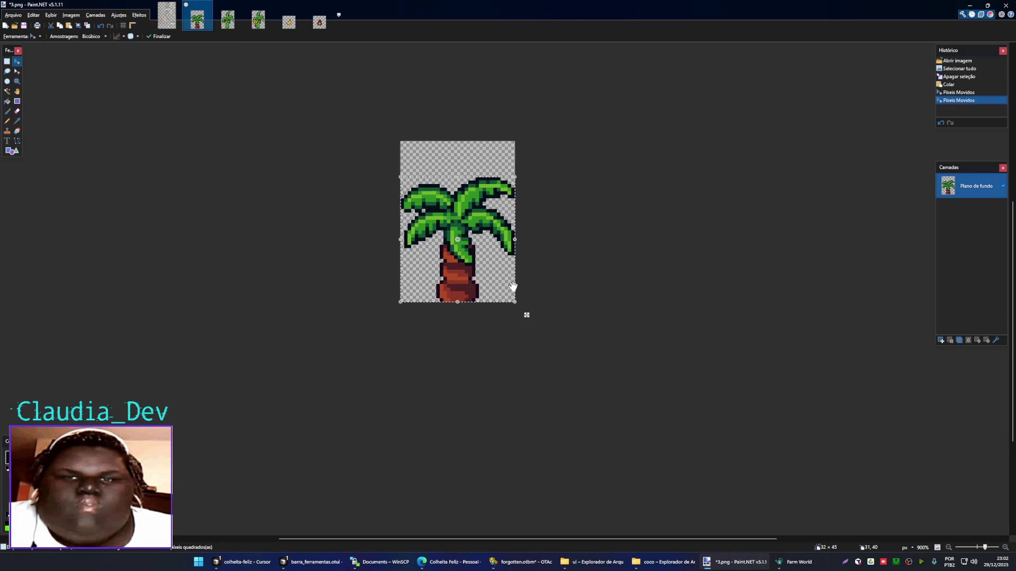
pyautogui.hotkey('ctrl', 'd')
# - Crop that palm down to the canvas bottom into a new image and save it over 2.png
pyautogui.press('s')
pyautogui.moveTo(517, 306)
pyautogui.mouseDown()
pyautogui.moveTo(390, 204)
pyautogui.moveTo(374, 178)
pyautogui.mouseUp()
pyautogui.hotkey('ctrl', 'c')
pyautogui.hotkey('ctrl', 'alt', 'v')
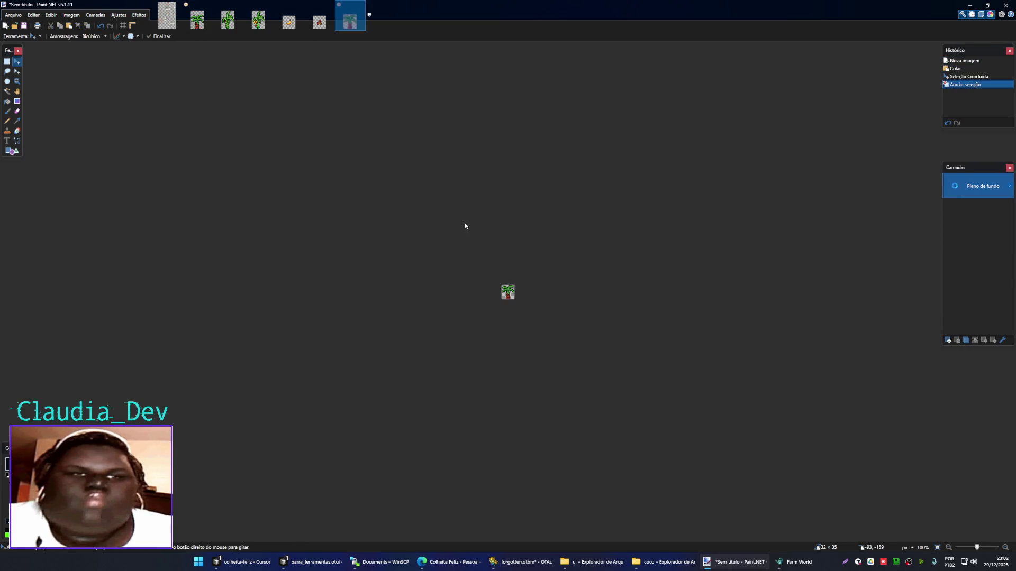
pyautogui.hotkey('ctrl', 's')
pyautogui.click(437, 179)
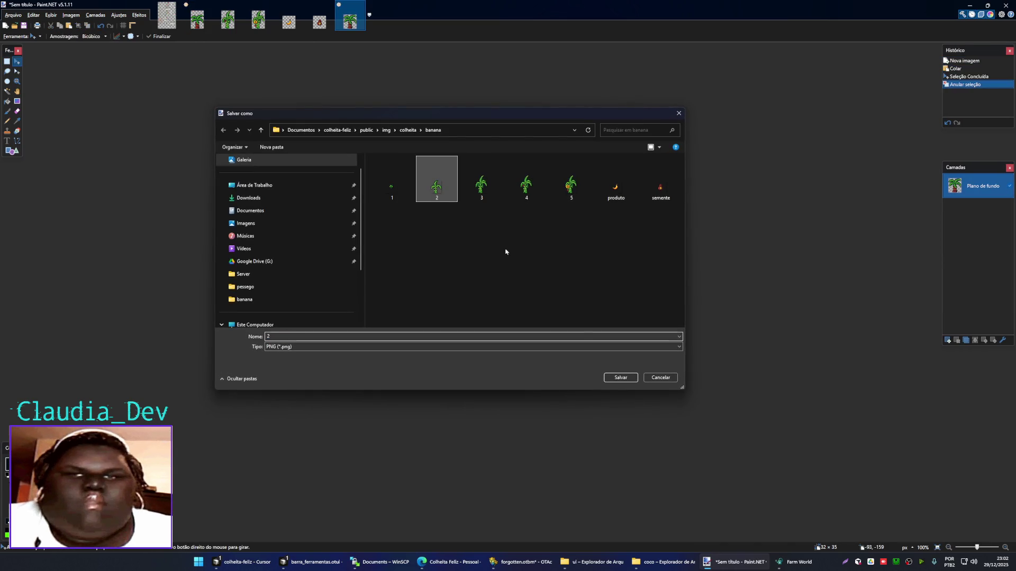
pyautogui.click(618, 379)
pyautogui.click(527, 281)
pyautogui.click(540, 314)
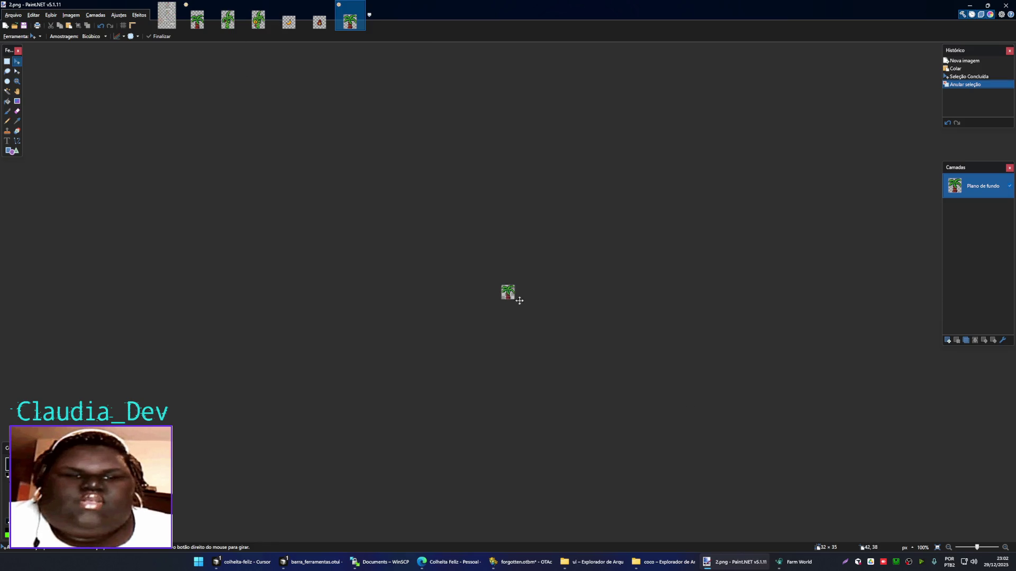
# - Close the saved 2.png and discard the unsaved changes to 3.png
pyautogui.hotkey('ctrl', 'w')
pyautogui.click(197, 20)
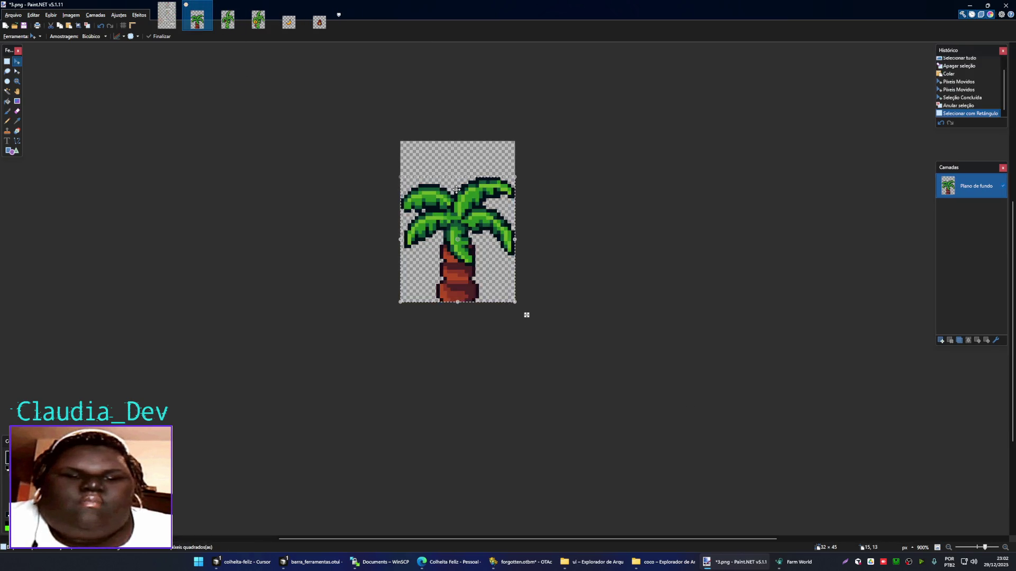
pyautogui.hotkey('ctrl', 'w')
pyautogui.click(516, 320)
pyautogui.click(167, 16)
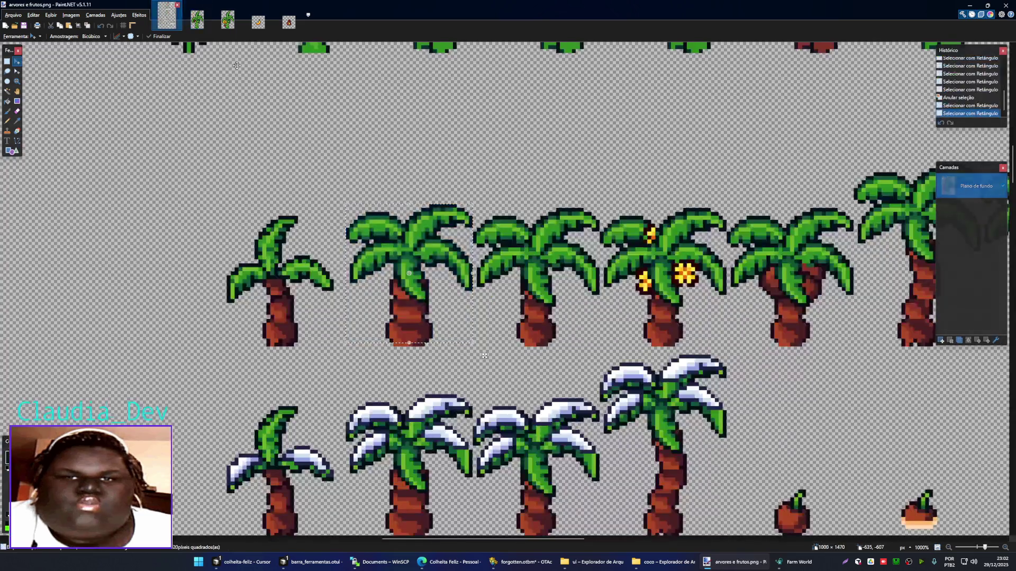
# - Paste the third palm from the sheet into 4.png in place of the old tree
pyautogui.press('s')
pyautogui.moveTo(473, 204); pyautogui.dragTo(597, 344)
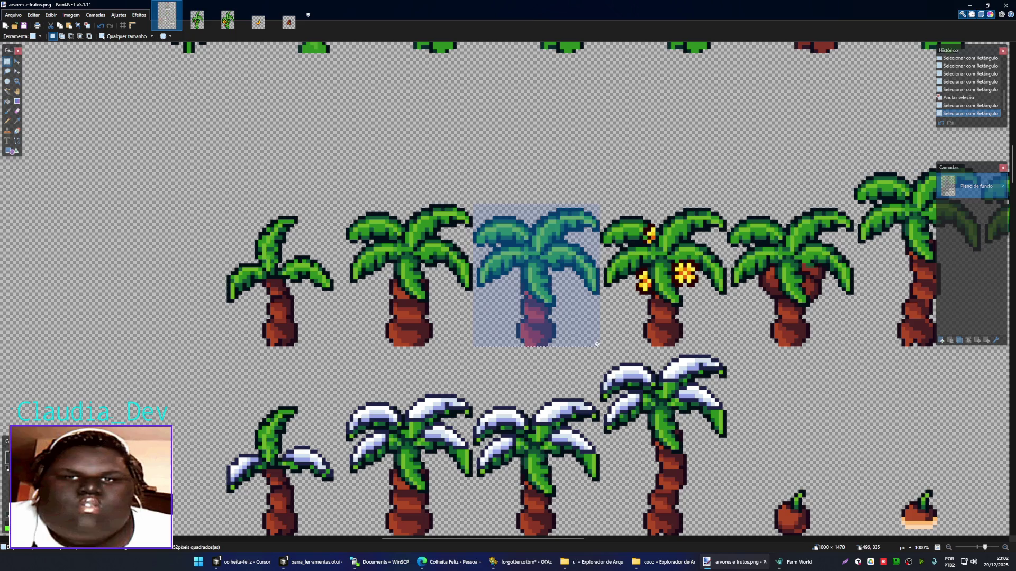
pyautogui.click(197, 20)
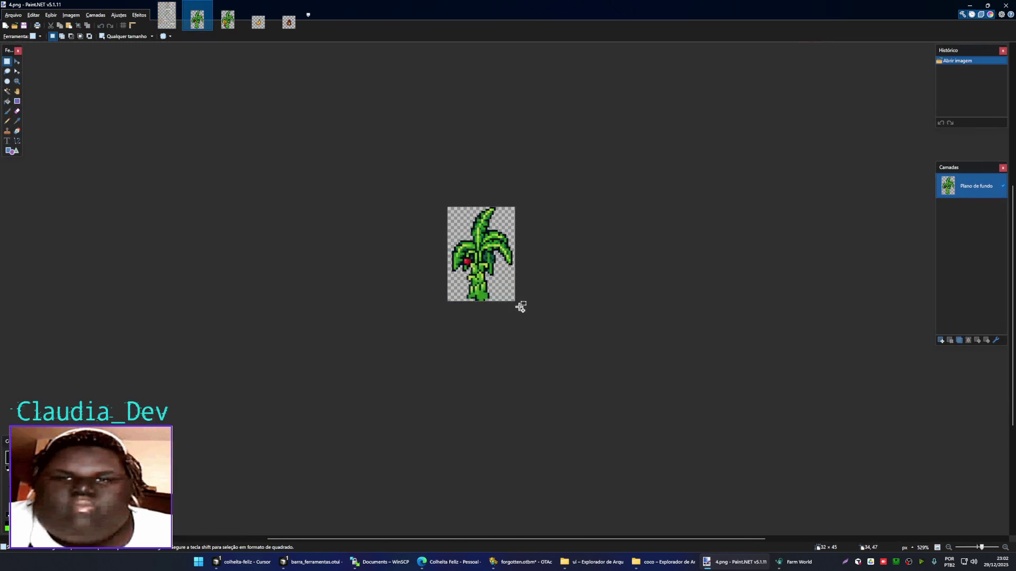
pyautogui.hotkey('ctrl', 'a')
pyautogui.press('Delete')
pyautogui.hotkey('ctrl', 'v')
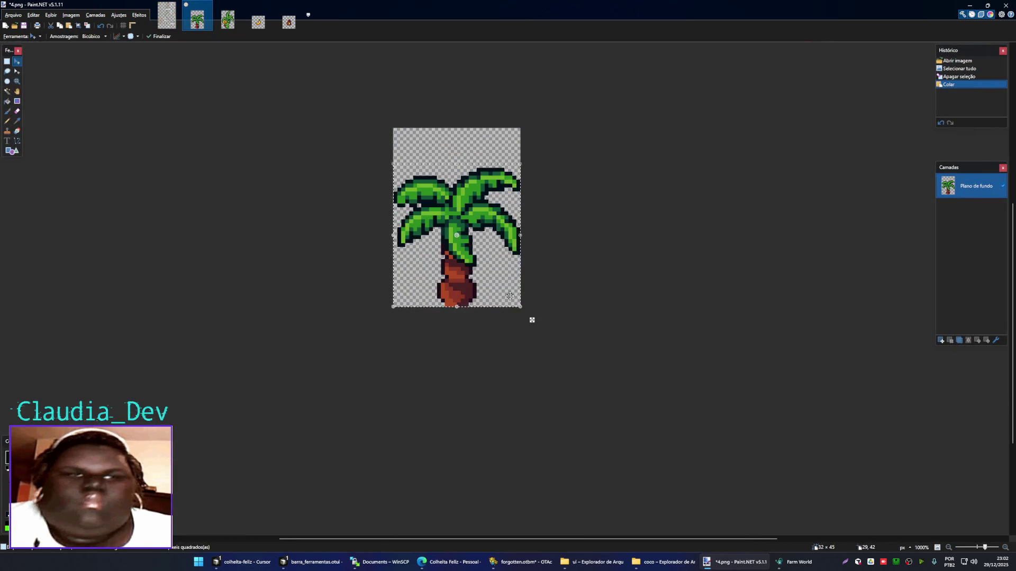
pyautogui.hotkey('ctrl', 'd')
# - Copy the palm into a new image and save it over 3.png
pyautogui.press('s')
pyautogui.hotkey('ctrl', 'a')
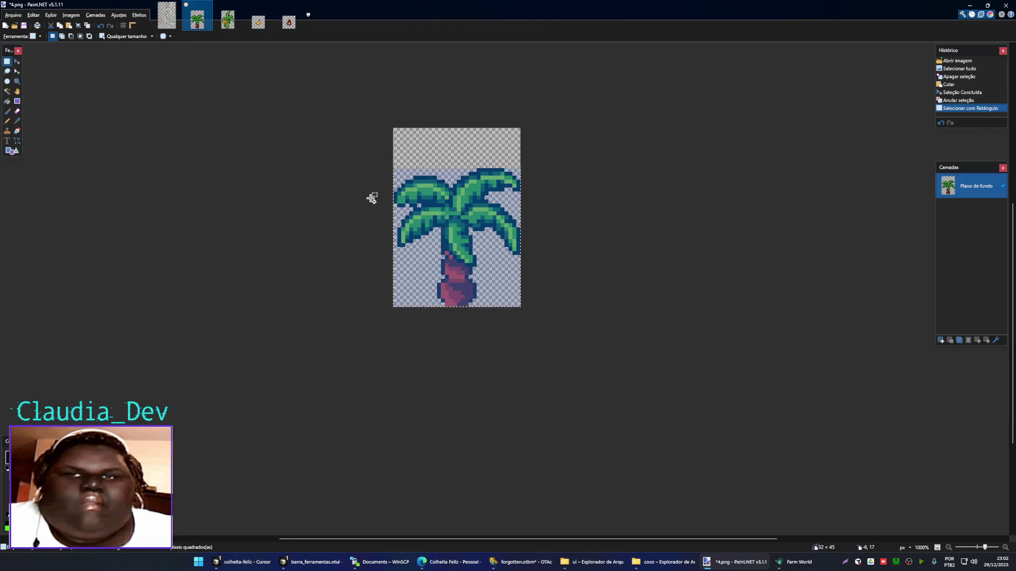
pyautogui.hotkey('ctrl', 'alt', 'v')
pyautogui.hotkey('ctrl', 'shift', 's')
pyautogui.click(482, 180)
pyautogui.press('Return')
pyautogui.click(525, 281)
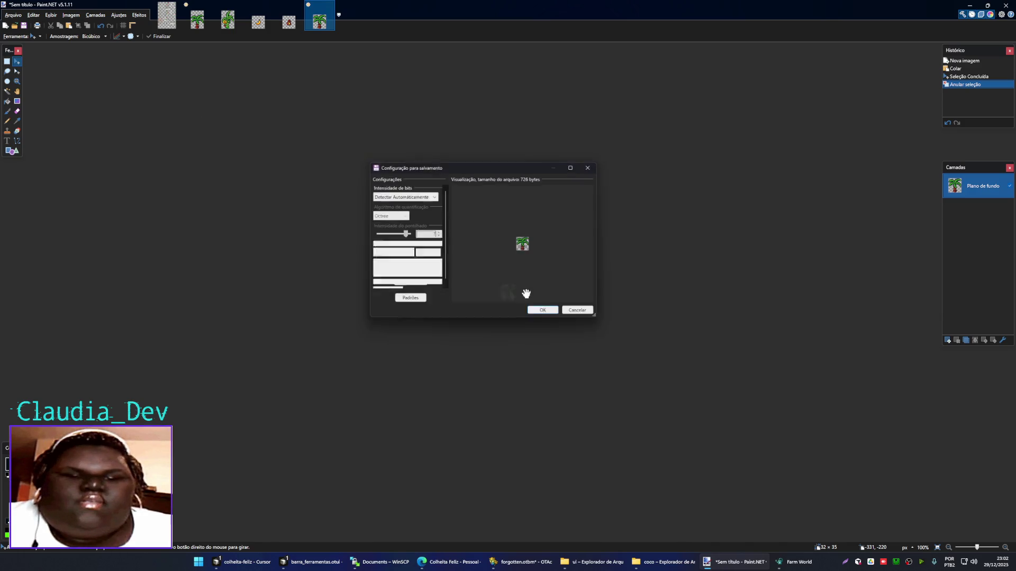
pyautogui.click(535, 315)
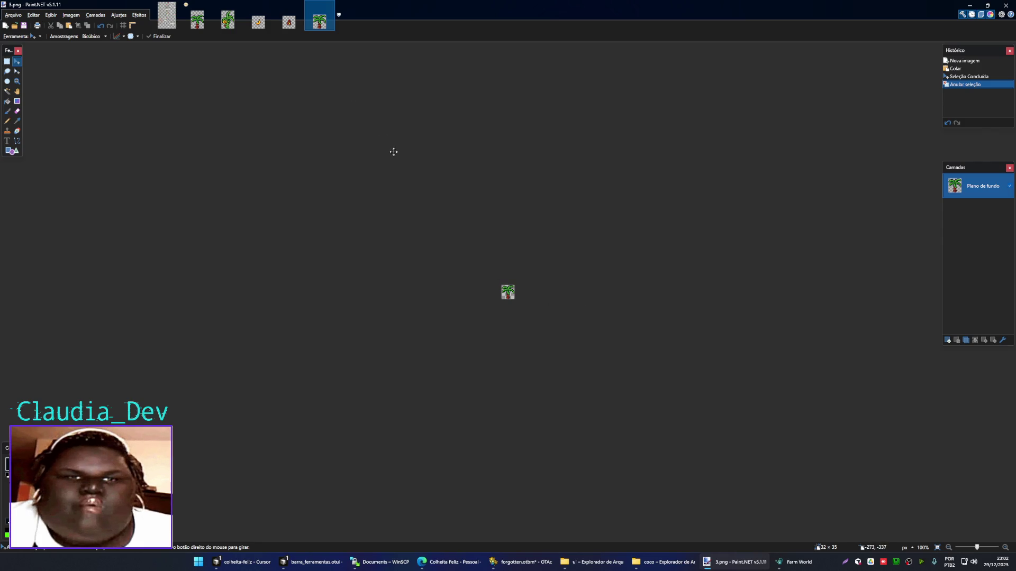
# - Close 4.png without saving and the leftover palm image, returning to the sprite sheet
pyautogui.click(197, 19)
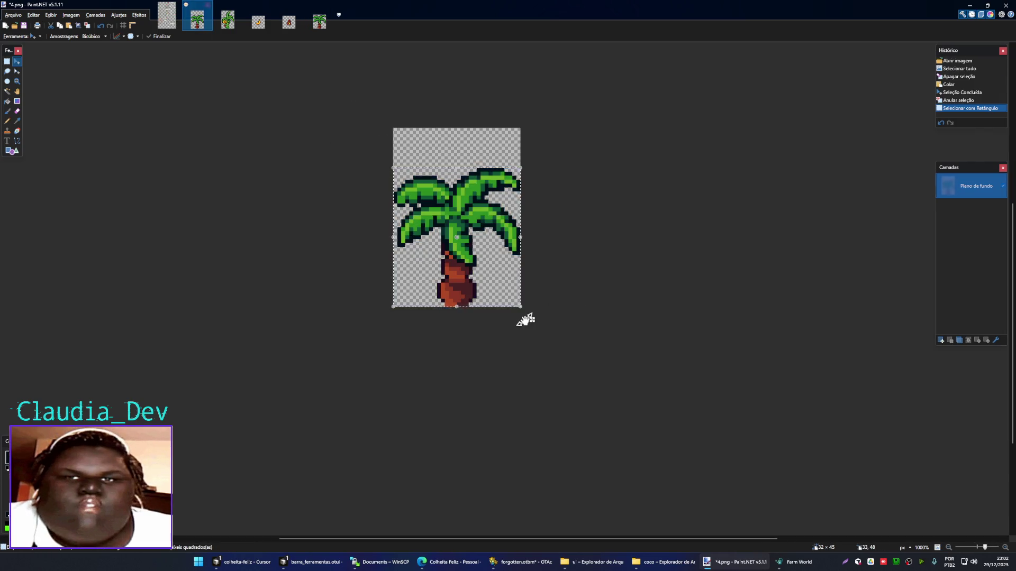
pyautogui.hotkey('ctrl', 'w')
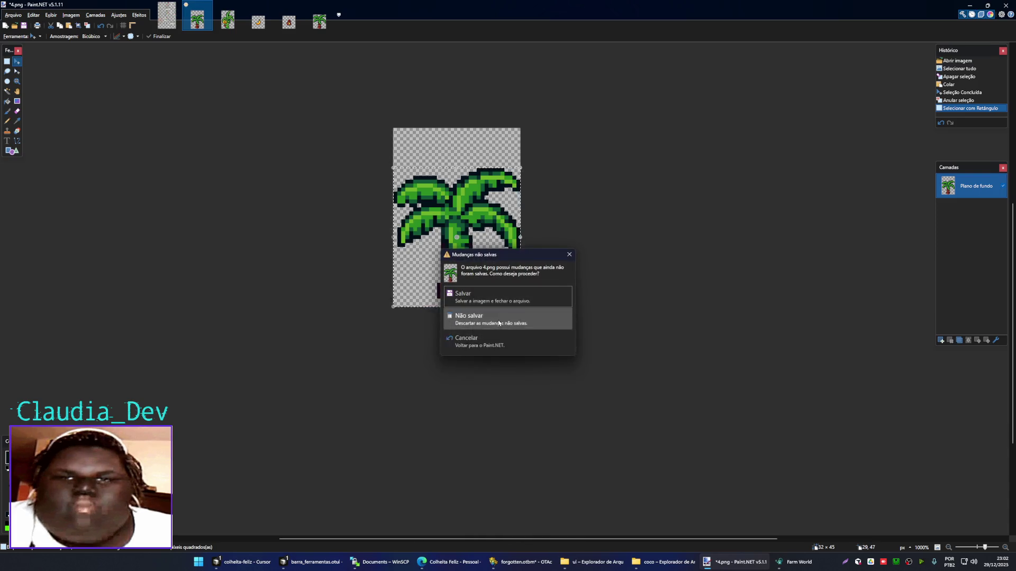
pyautogui.click(510, 318)
pyautogui.click(289, 21)
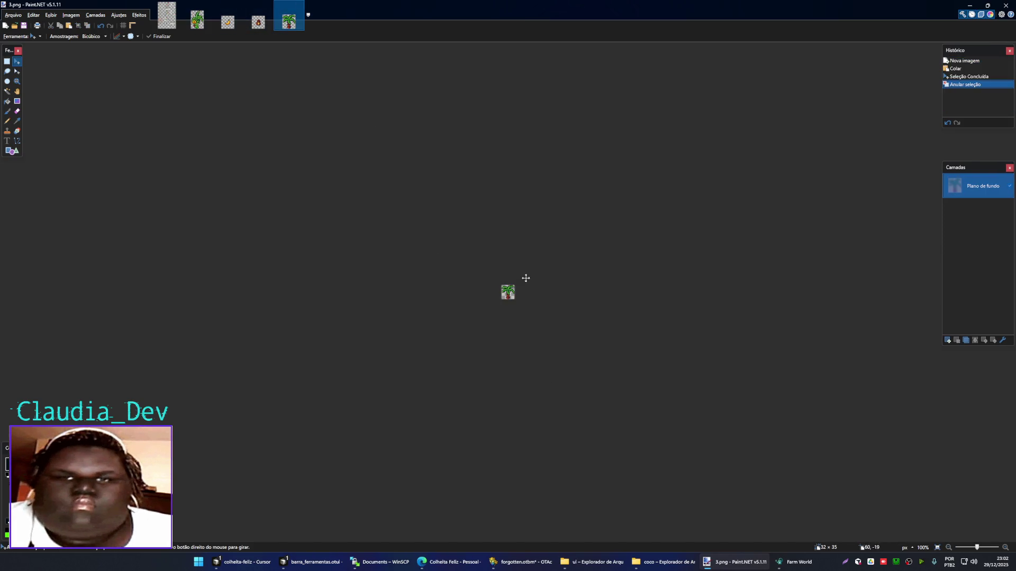
pyautogui.hotkey('ctrl', 'w')
pyautogui.click(167, 16)
pyautogui.scroll(-2, 507, 276)
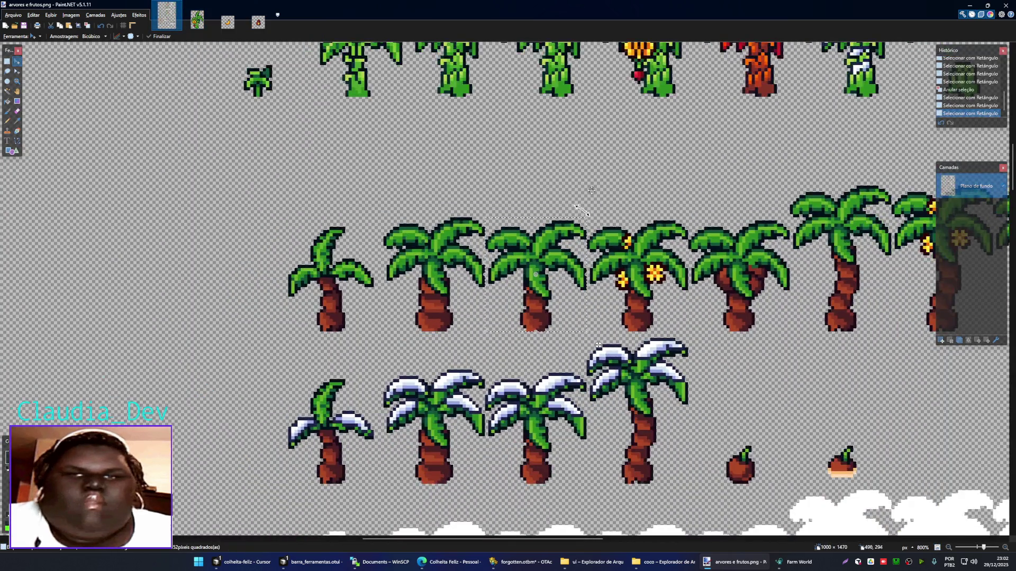
# - Select the next palm on the sheet, then start and cancel a Save As for 5.png
pyautogui.scroll(1, 500, 273)
pyautogui.press('s')
pyautogui.moveTo(201, 347); pyautogui.dragTo(355, 178)
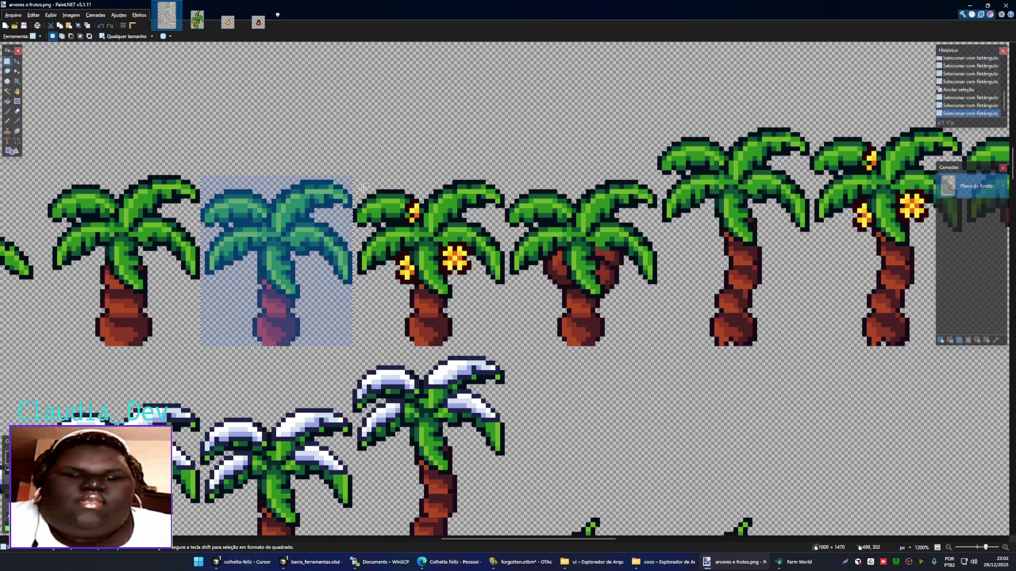
pyautogui.moveTo(778, 359); pyautogui.dragTo(259, 328)
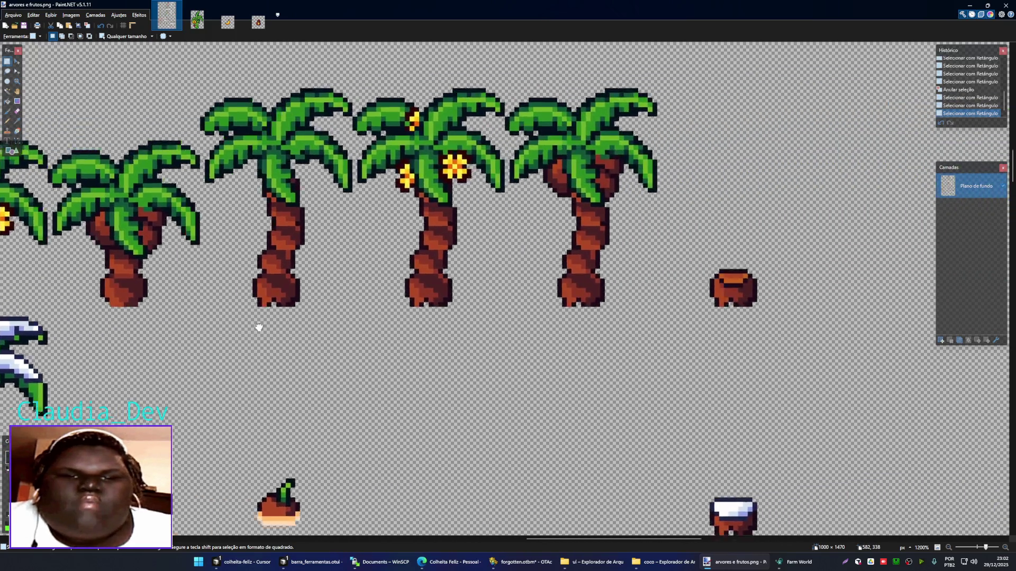
pyautogui.moveTo(422, 268); pyautogui.dragTo(607, 356)
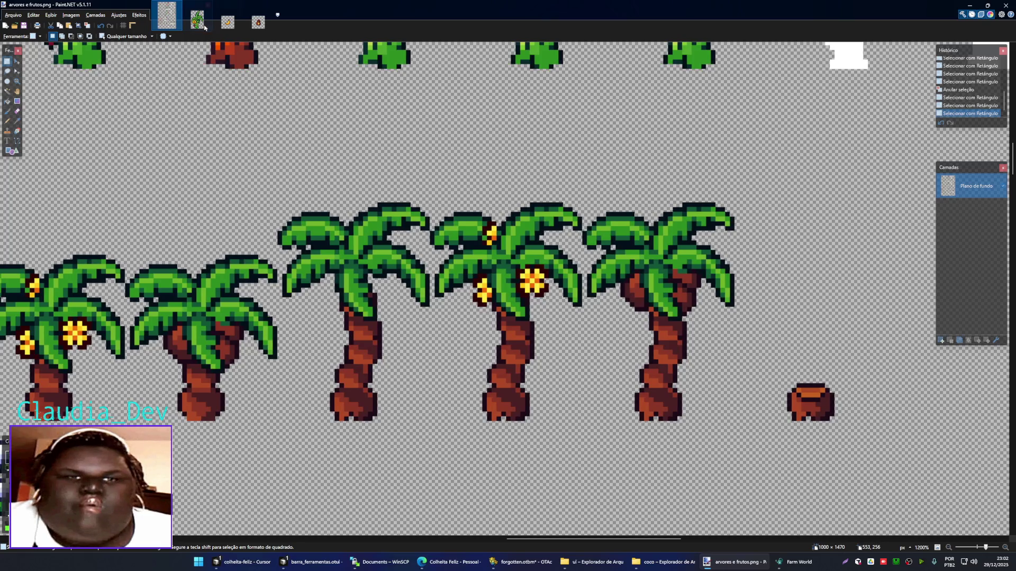
pyautogui.click(203, 25)
pyautogui.hotkey('ctrl', 'shift', 's')
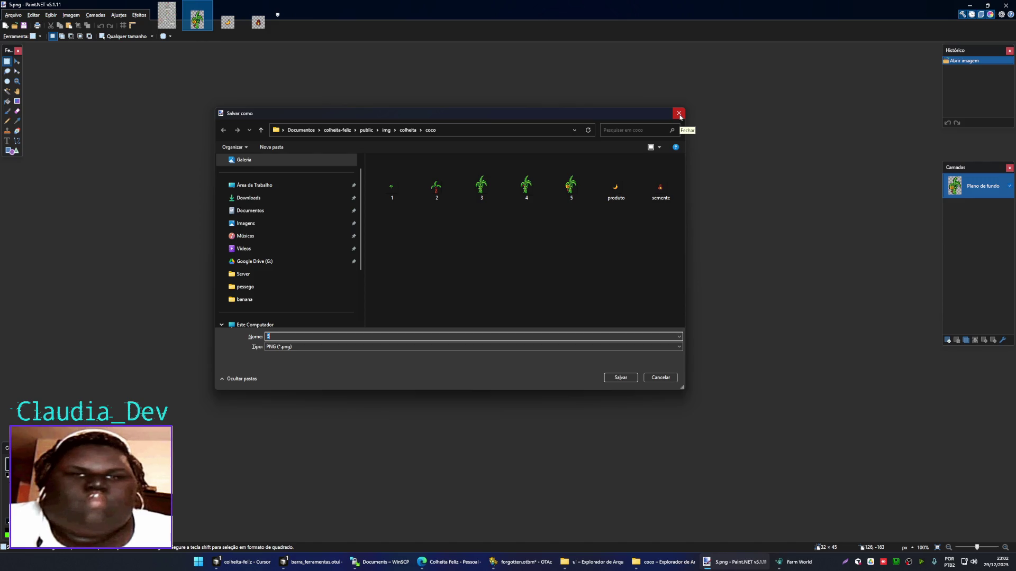
pyautogui.click(679, 113)
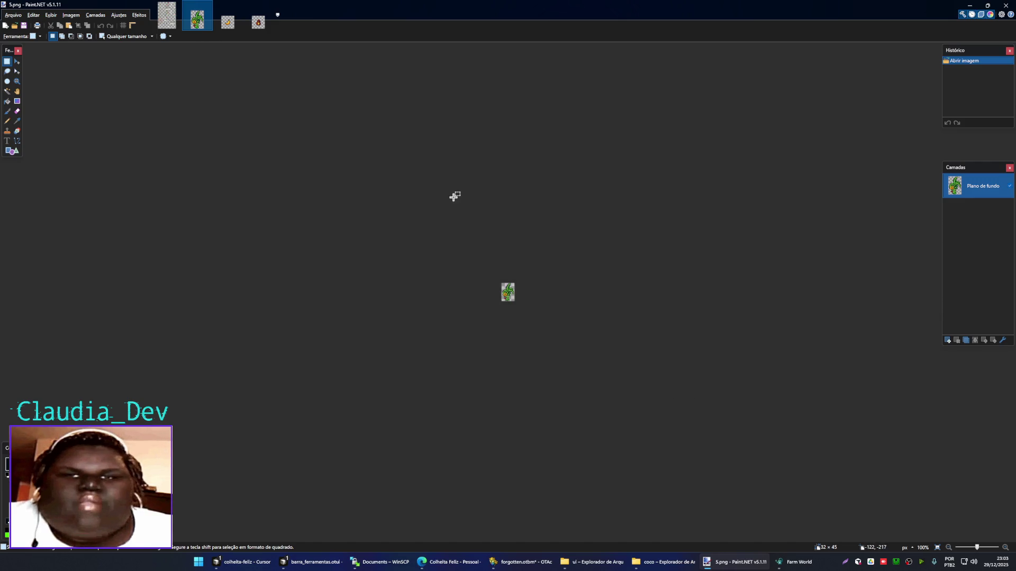
# - Copy the selected palm into a new 32×36 image and bring up its save dialog
pyautogui.click(167, 16)
pyautogui.scroll(-1, 495, 258)
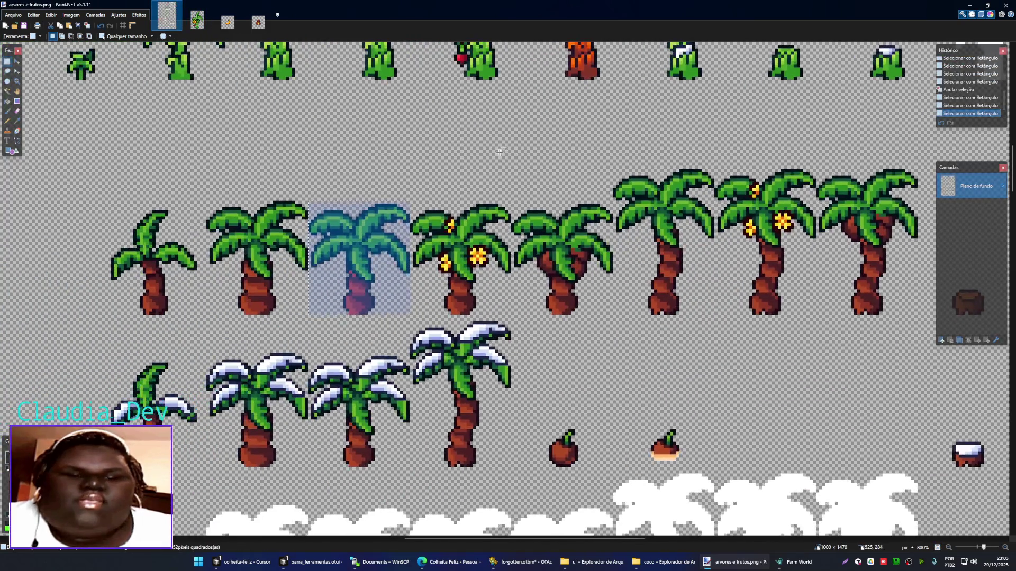
pyautogui.hotkey('ctrl', 'c')
pyautogui.hotkey('ctrl', 'alt', 'v')
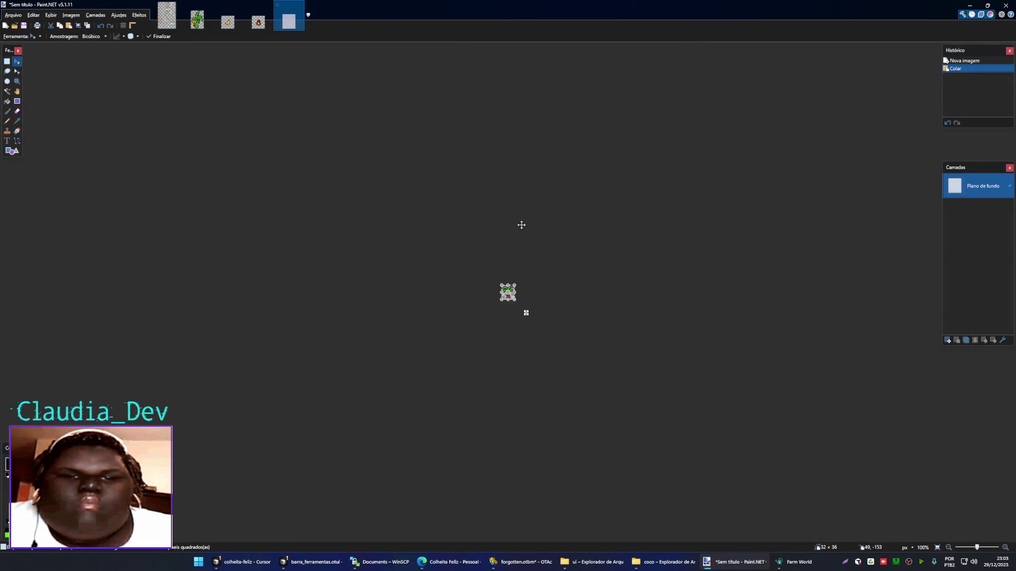
pyautogui.hotkey('ctrl', 'd')
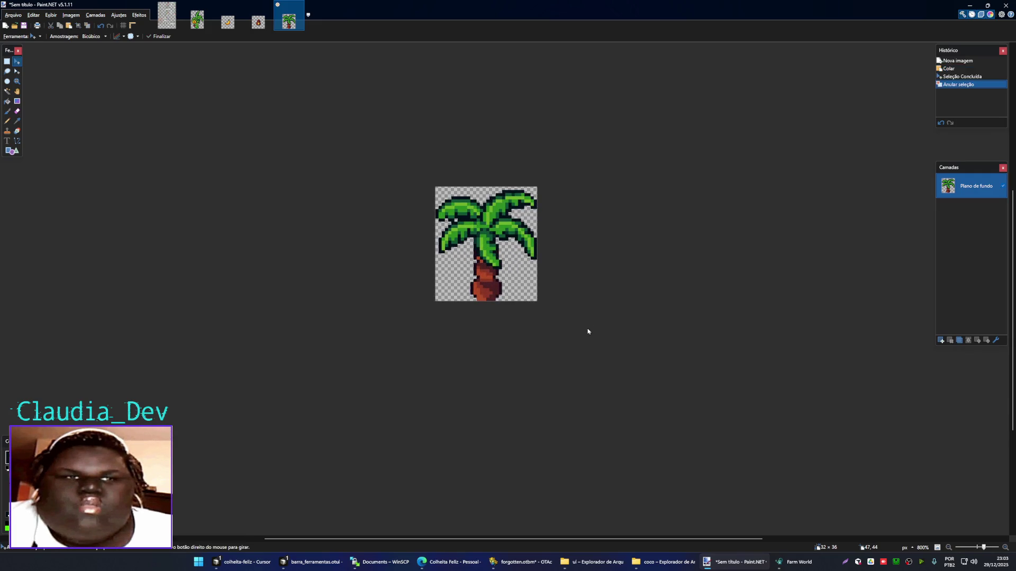
pyautogui.hotkey('ctrl', 's')
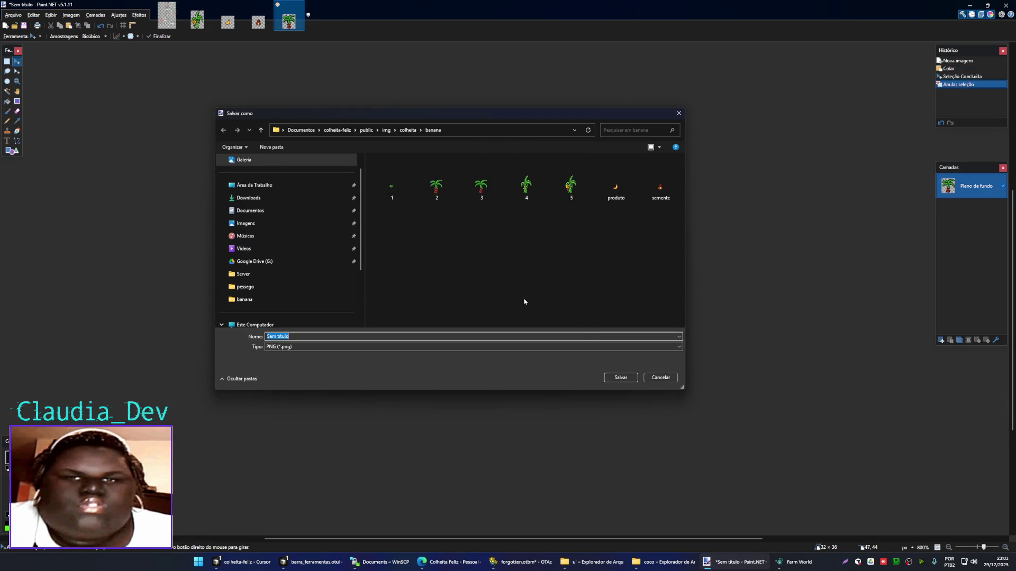
pyautogui.click(515, 302)
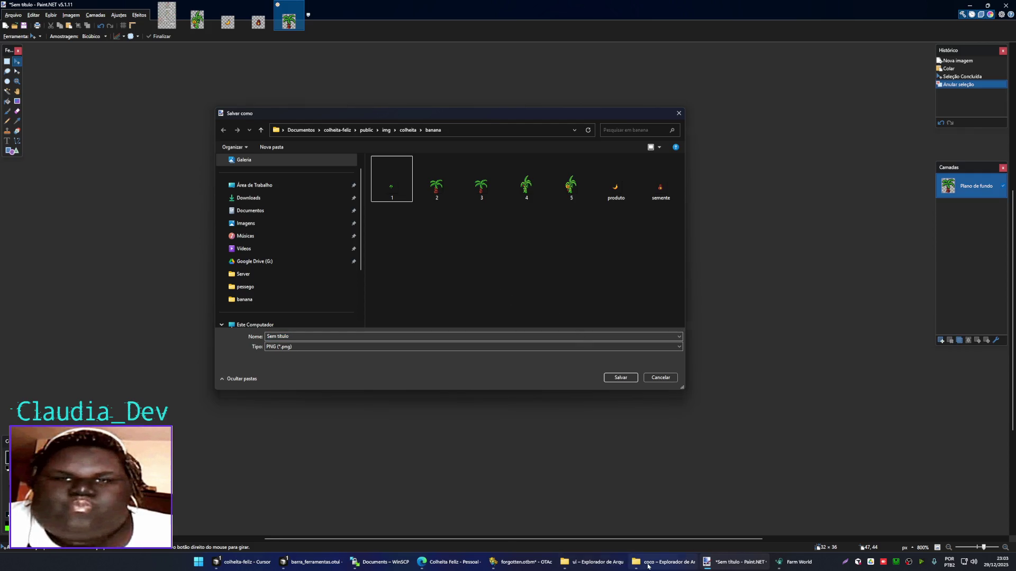
# - Open the banana folder beside coco and paste the copied file over its file 3
pyautogui.click(647, 564)
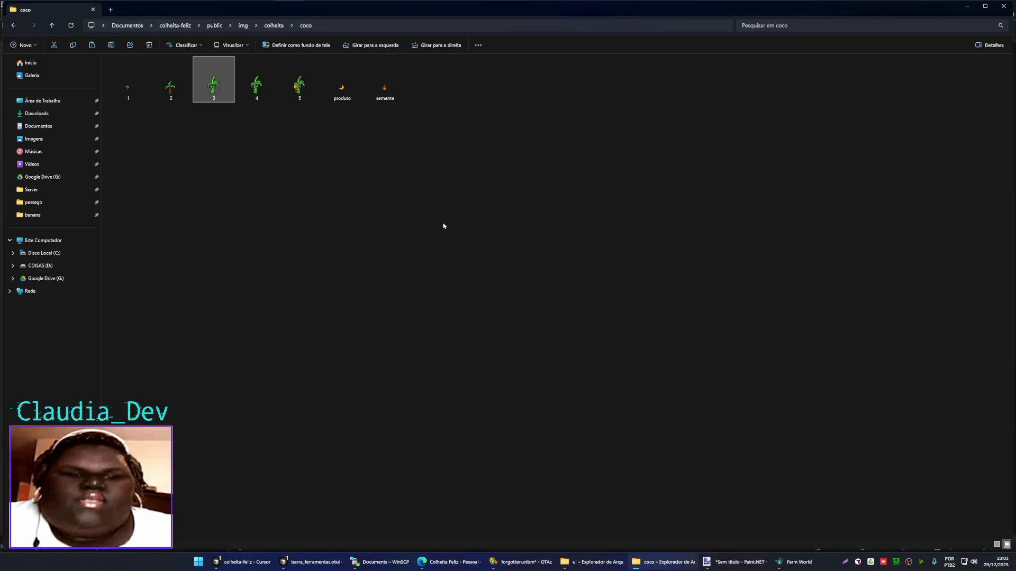
pyautogui.click(274, 26)
pyautogui.write('b')
pyautogui.press('Return')
pyautogui.hotkey('ctrl', 'v')
pyautogui.press('Return')
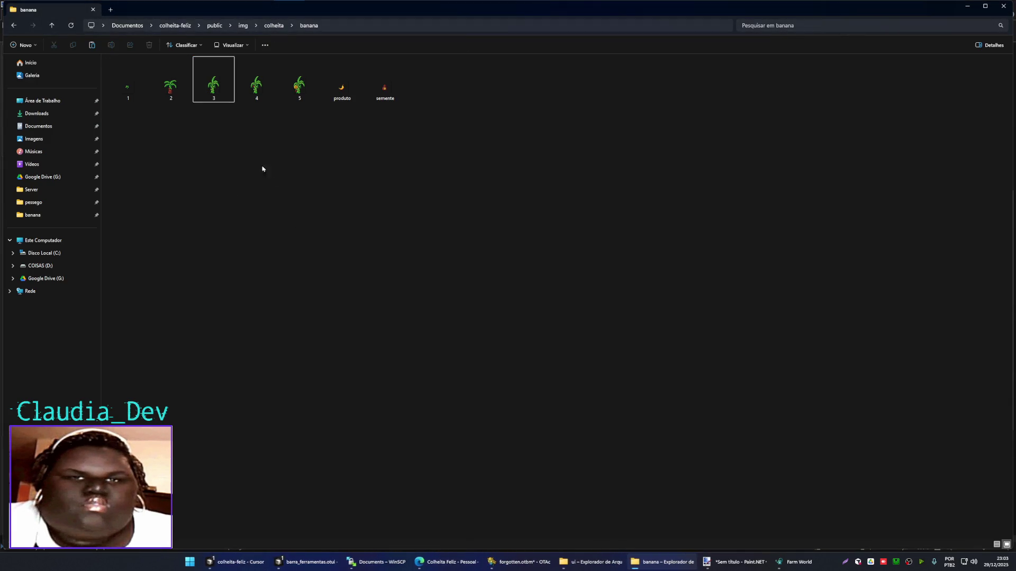
# - Bring banana image 2 into Paint.NET, dismissing the pending save dialog
pyautogui.press('Left')
pyautogui.click(725, 565)
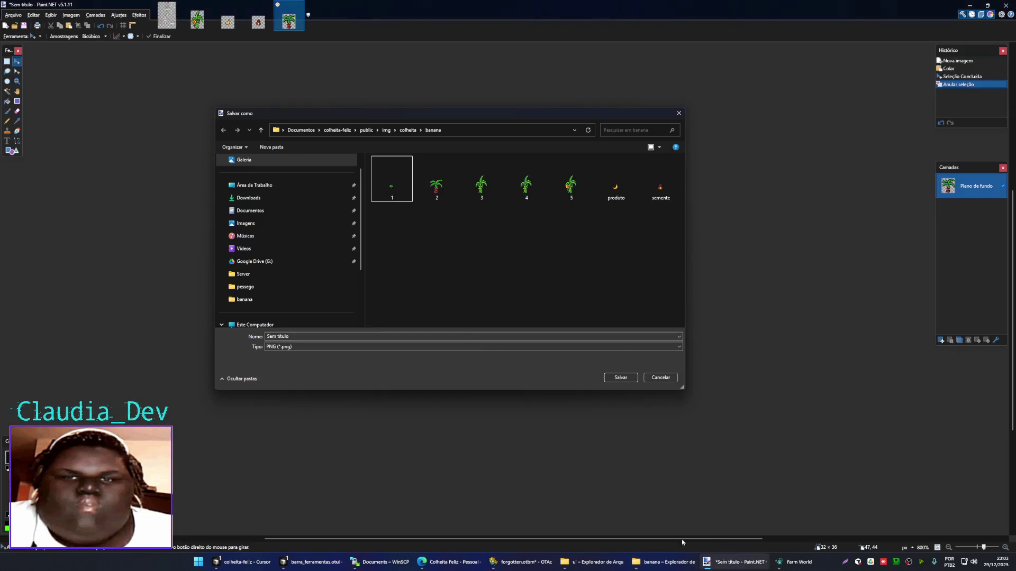
pyautogui.click(682, 114)
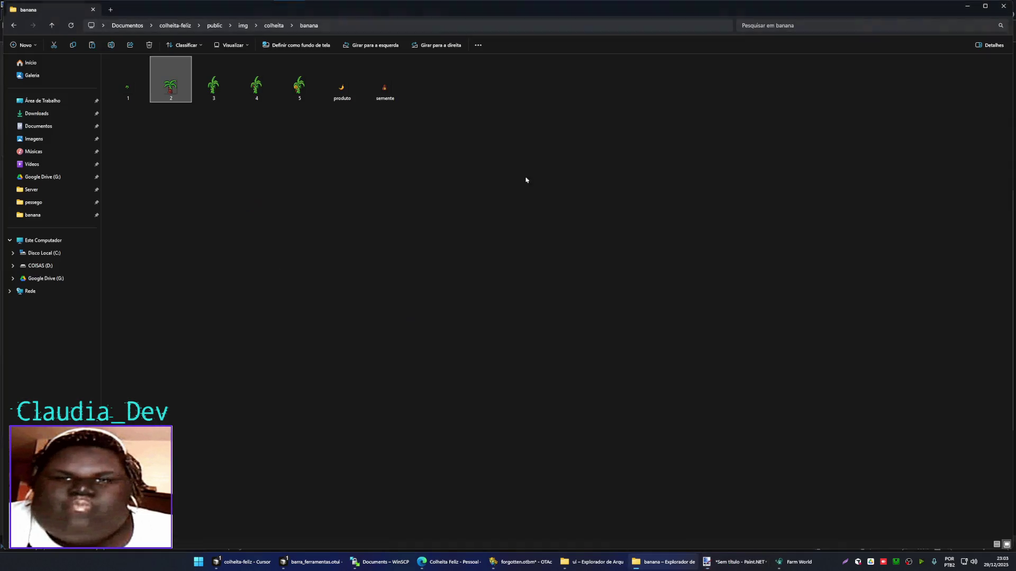
pyautogui.click(743, 565)
pyautogui.hotkey('ctrl', 'n')
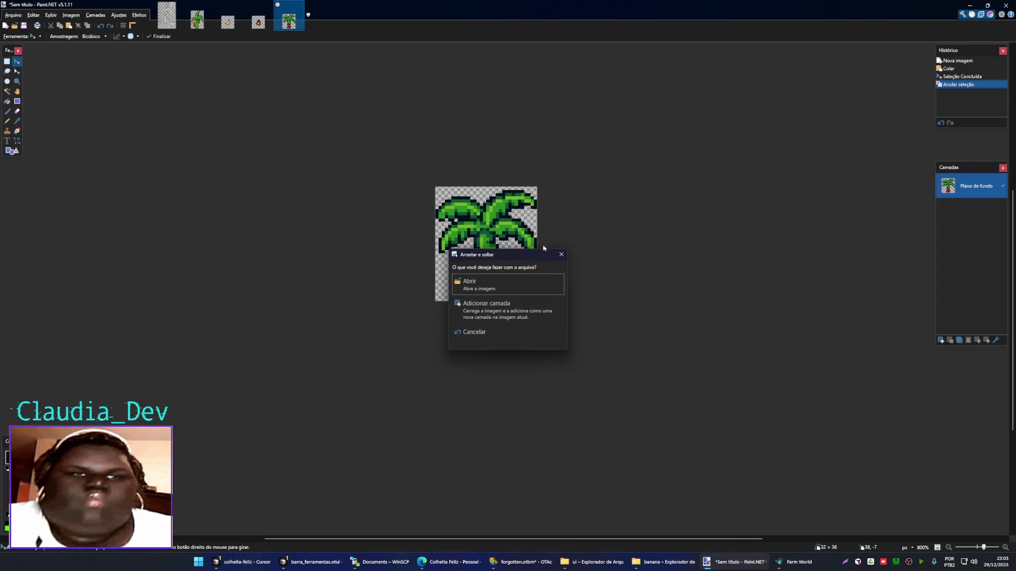
# - Open banana image 2.png next to the sprite sheet and compare the two
pyautogui.press('Return')
pyautogui.click(175, 22)
pyautogui.click(198, 21)
pyautogui.click(167, 21)
pyautogui.scroll(-3, 421, 305)
pyautogui.scroll(3, 309, 229)
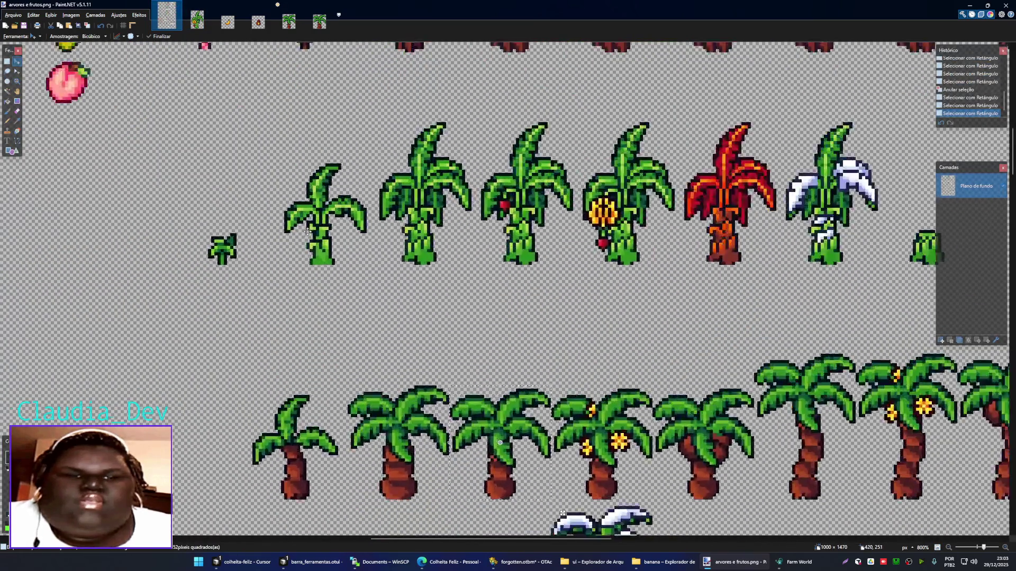
pyautogui.click(319, 21)
pyautogui.hotkey('ctrl', 'shift', 's')
pyautogui.press('Escape')
pyautogui.hotkey('ctrl', 'Tab')
# - Replace the palm in 2.png with the second banana plant, expanding the canvas and nudging it left
pyautogui.press('s')
pyautogui.moveTo(406, 84); pyautogui.dragTo(513, 274)
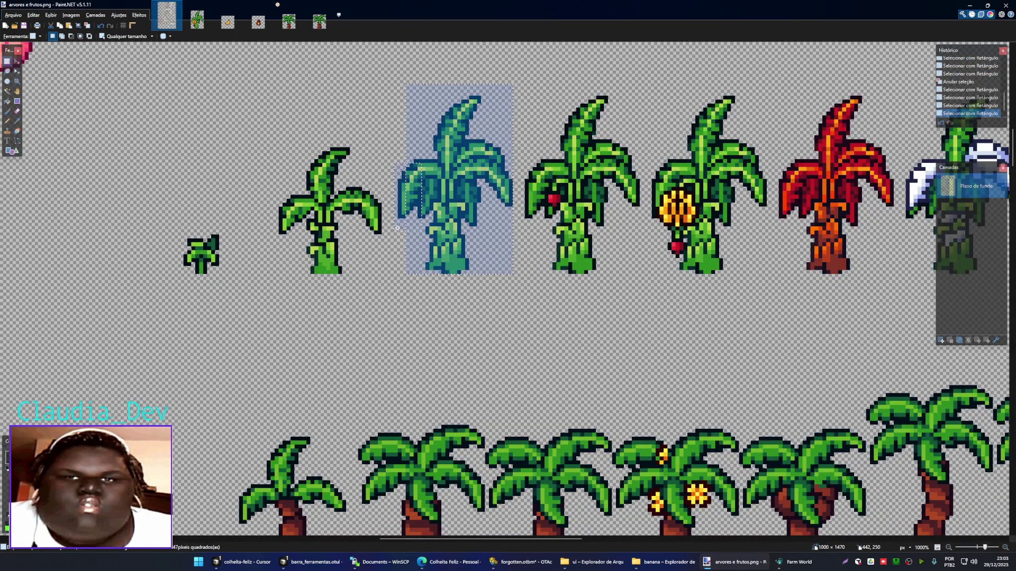
pyautogui.moveTo(400, 190); pyautogui.dragTo(405, 191)
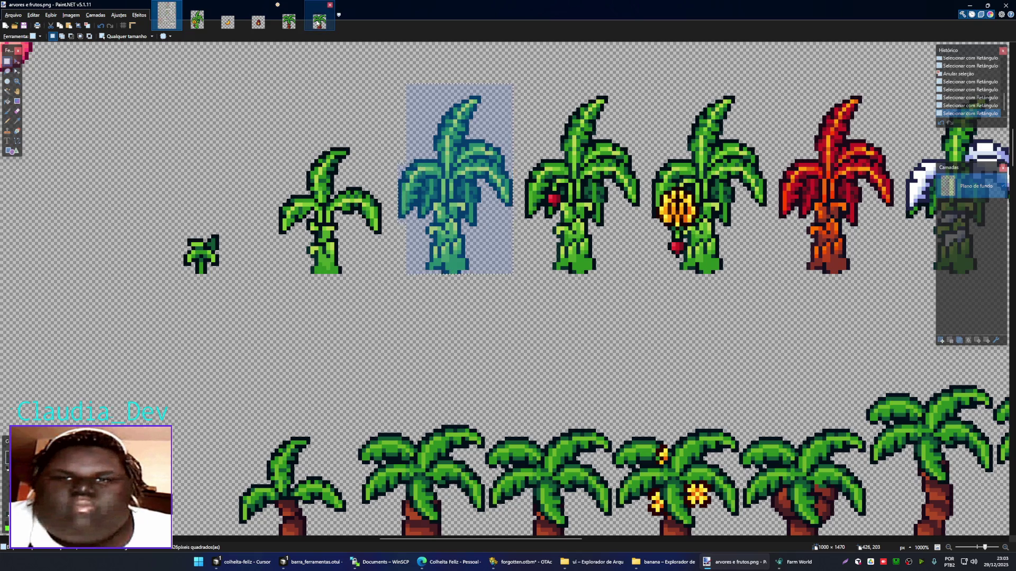
pyautogui.click(326, 24)
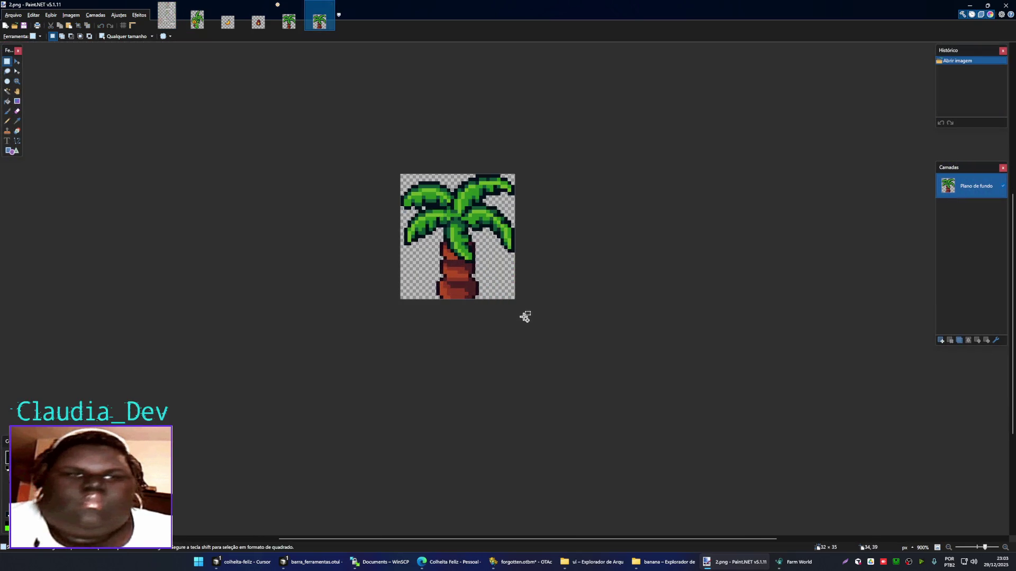
pyautogui.hotkey('ctrl', 'a')
pyautogui.press('Delete')
pyautogui.hotkey('ctrl', 'v')
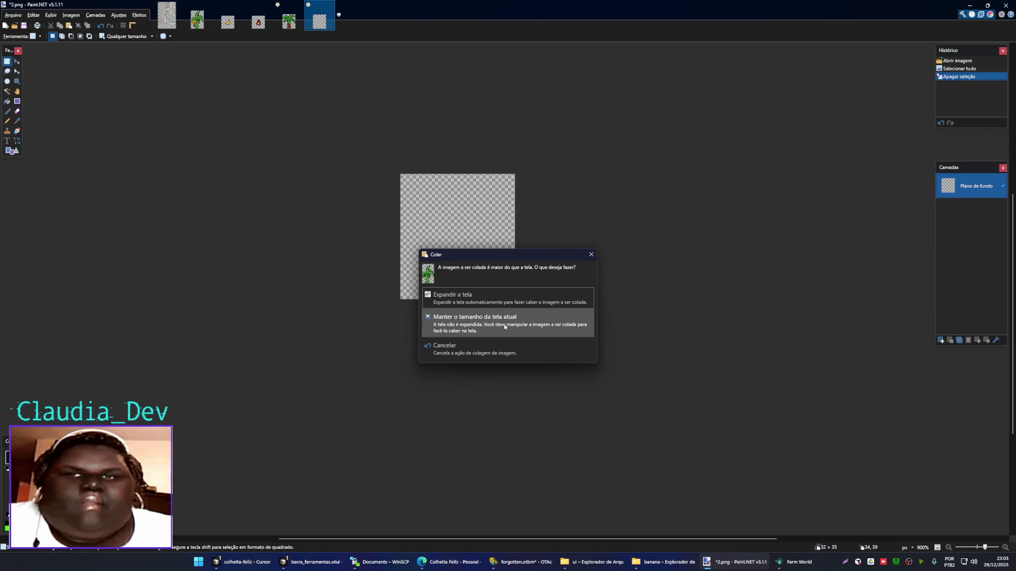
pyautogui.click(491, 298)
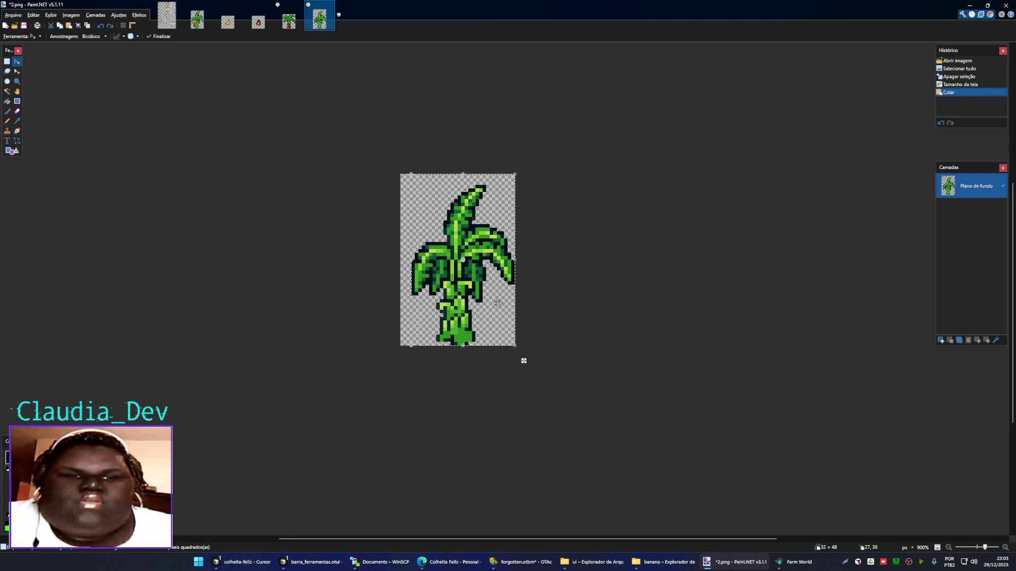
pyautogui.press('Left')
pyautogui.hotkey('ctrl', 'd')
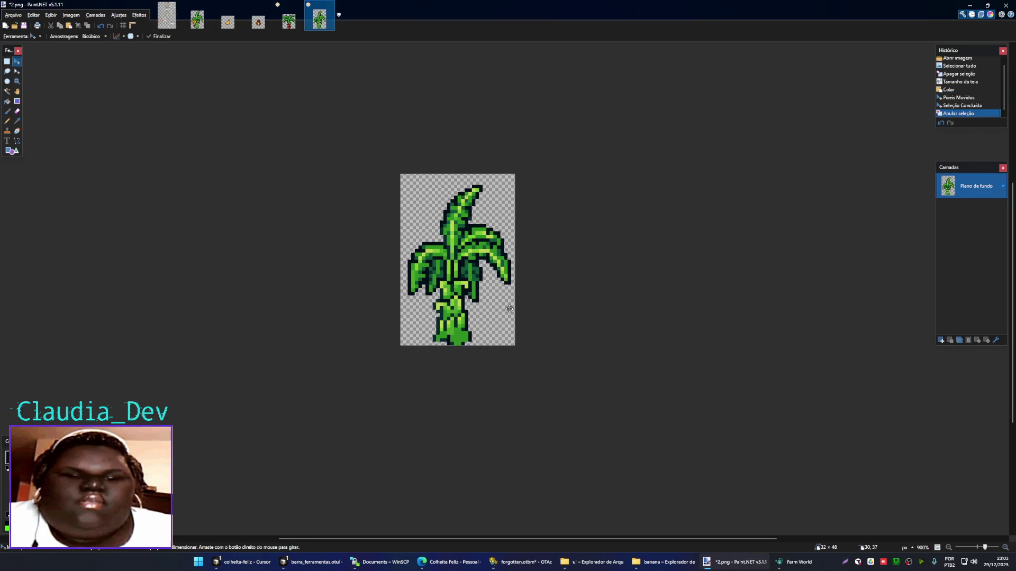
# - Save the image over 2.png, confirming the overwrite and PNG settings
pyautogui.hotkey('ctrl', 'shift', 's')
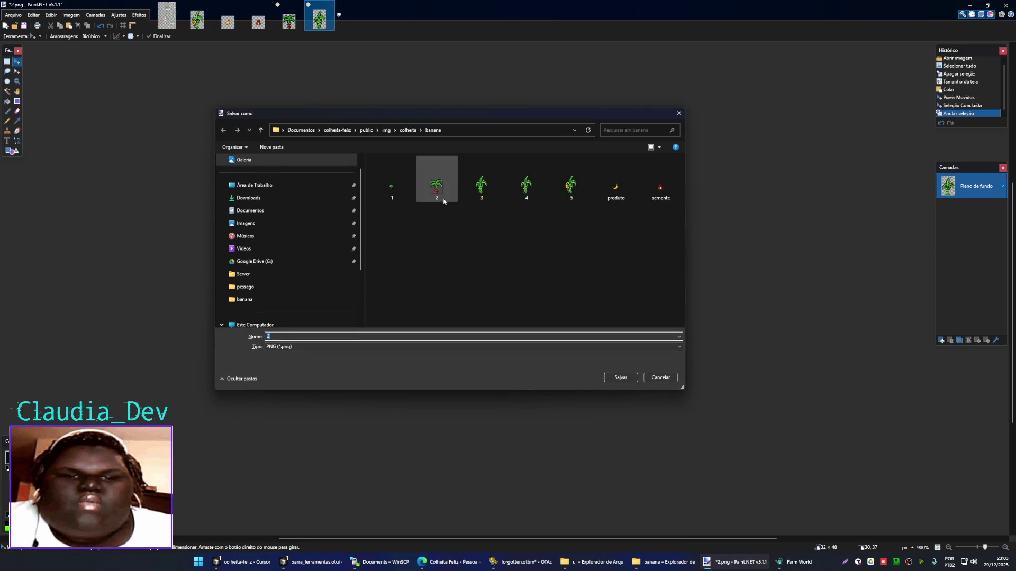
pyautogui.click(620, 379)
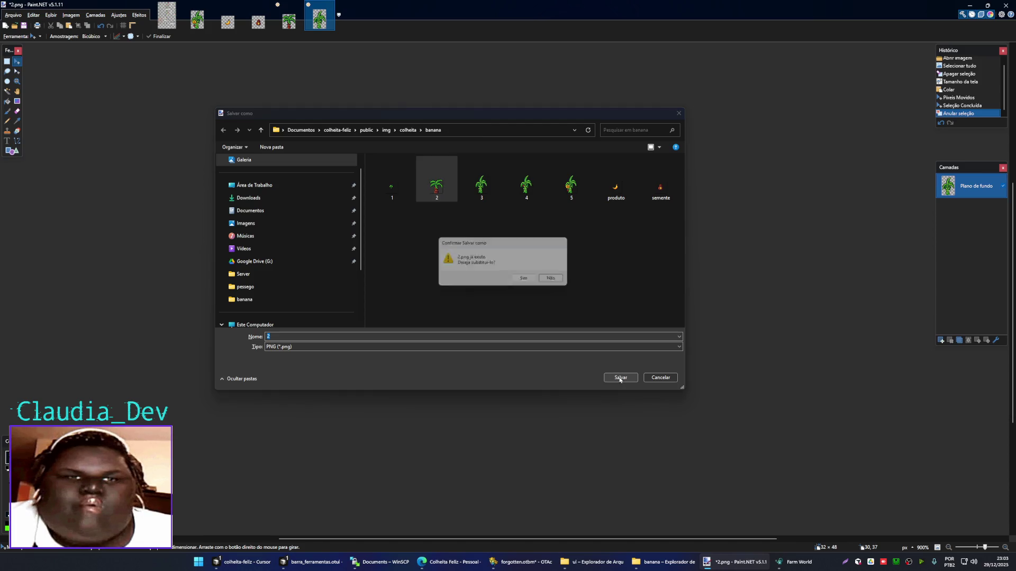
pyautogui.click(526, 279)
pyautogui.click(547, 315)
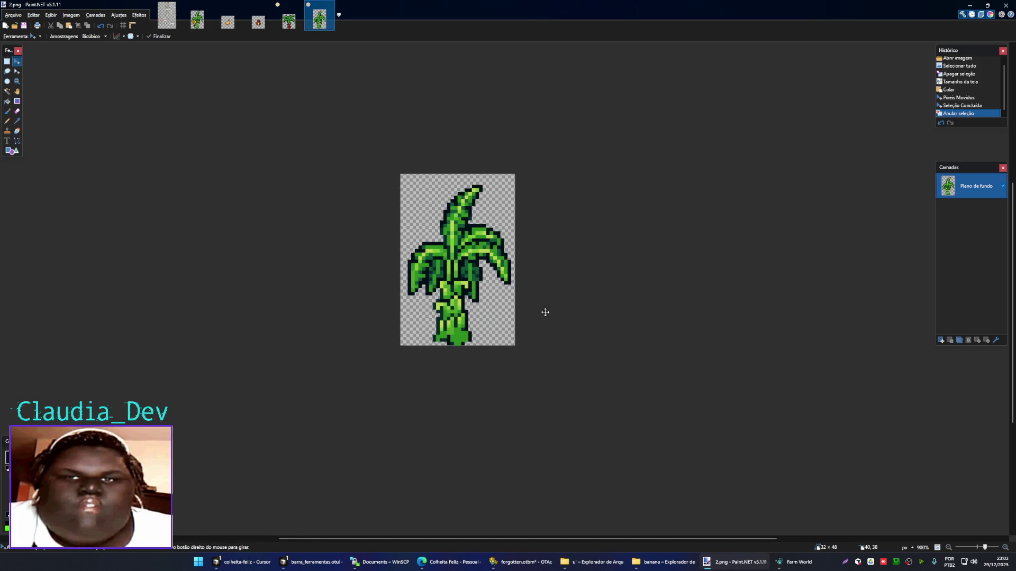
pyautogui.hotkey('ctrl', 'shift', 's')
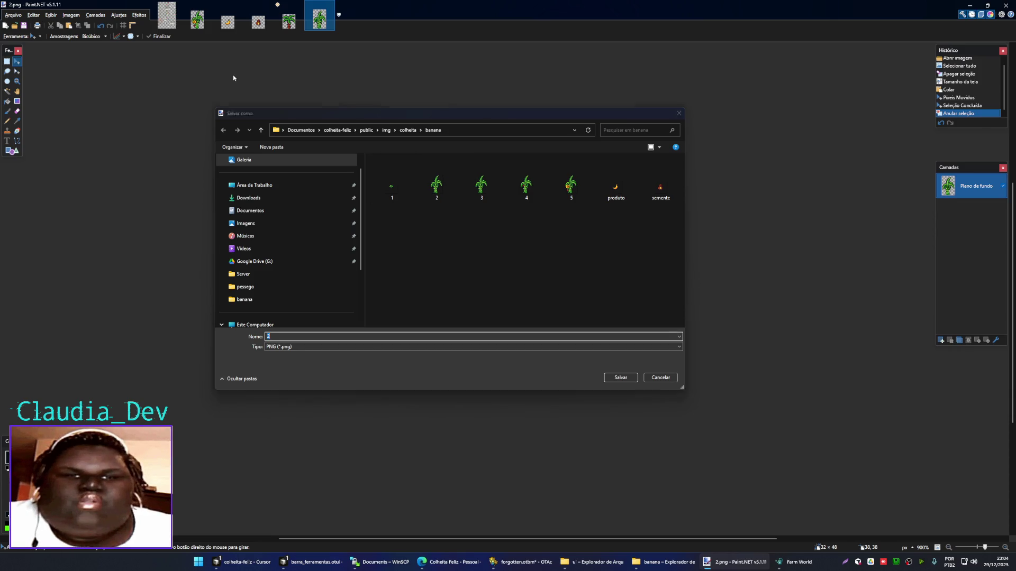
pyautogui.press('Escape')
# - Frame the next banana plant on the sprite sheet with a rectangle selection
pyautogui.click(166, 7)
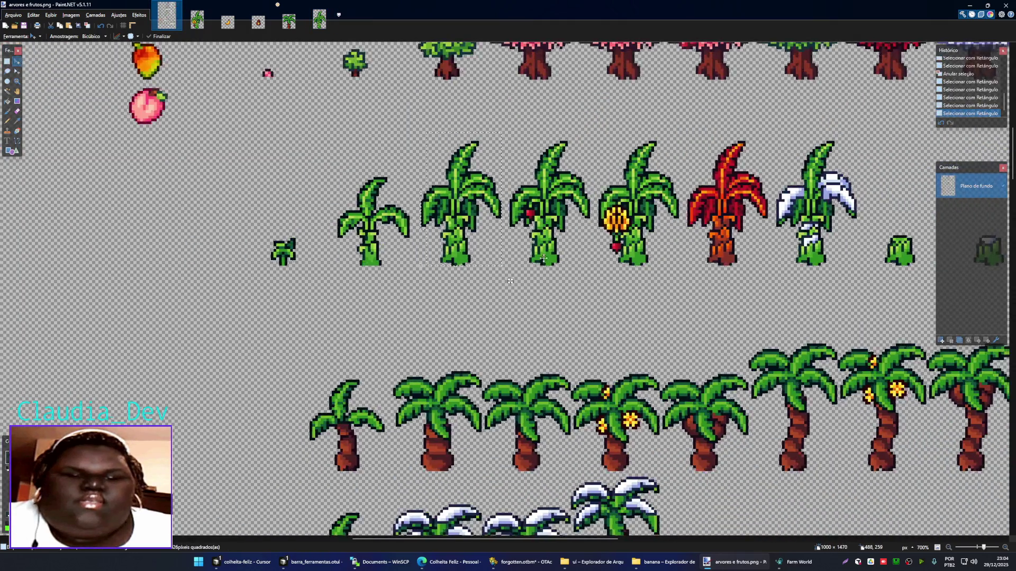
pyautogui.press('s')
pyautogui.moveTo(315, 270)
pyautogui.mouseDown()
pyautogui.moveTo(389, 136)
pyautogui.moveTo(475, 269)
pyautogui.mouseUp()
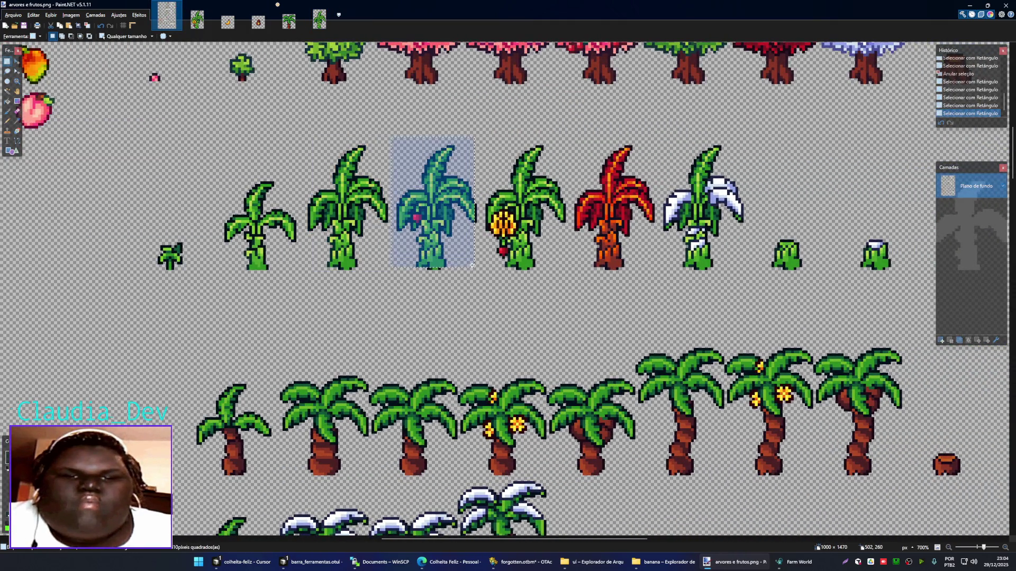
# - Paste the framed banana plant into a new blank 31×48 image
pyautogui.hotkey('ctrl', 'o')
pyautogui.press('Escape')
pyautogui.hotkey('ctrl', 'n')
pyautogui.press('Return')
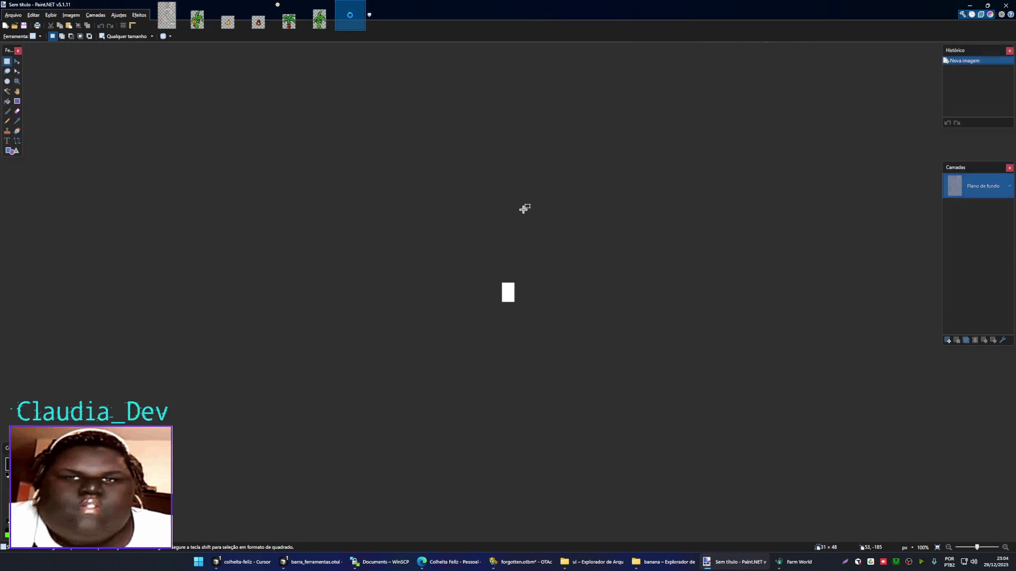
pyautogui.keyDown('ctrl'); pyautogui.scroll(5, 513, 308); pyautogui.keyUp('ctrl')
pyautogui.hotkey('ctrl', 'a')
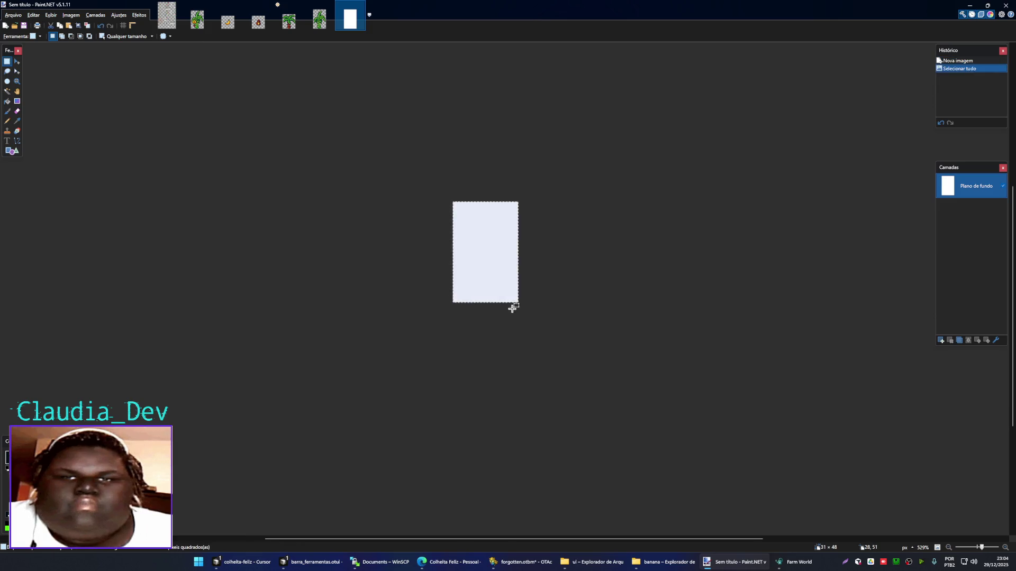
pyautogui.press('Delete')
pyautogui.hotkey('ctrl', 'v')
pyautogui.hotkey('ctrl', 'd')
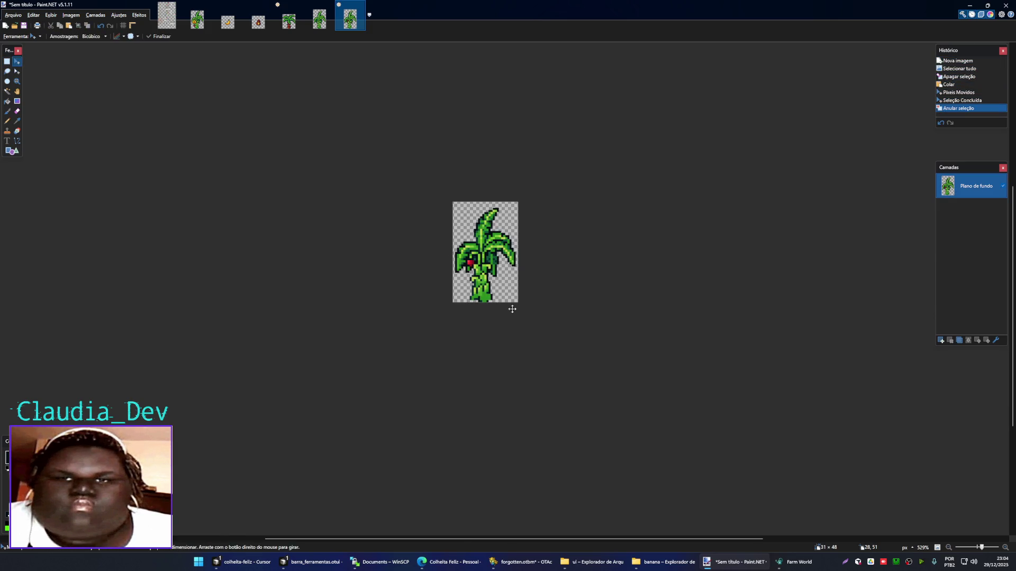
pyautogui.keyDown('ctrl'); pyautogui.scroll(4, 502, 265); pyautogui.keyUp('ctrl')
pyautogui.keyDown('ctrl'); pyautogui.scroll(-1, 498, 245); pyautogui.keyUp('ctrl')
# - Save the new banana sprite over 3.png in the banana folder as PNG
pyautogui.hotkey('ctrl', 's')
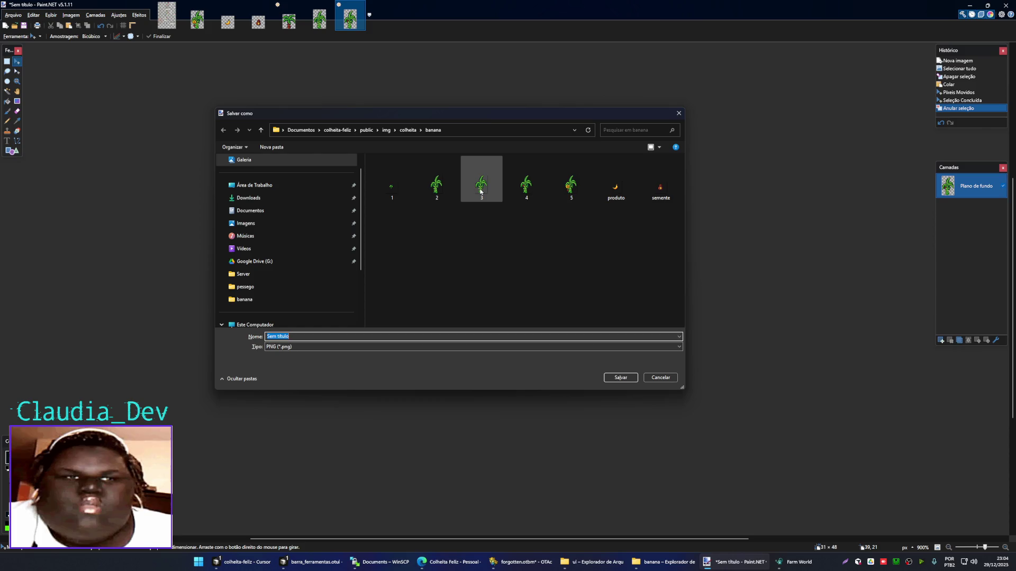
pyautogui.click(625, 377)
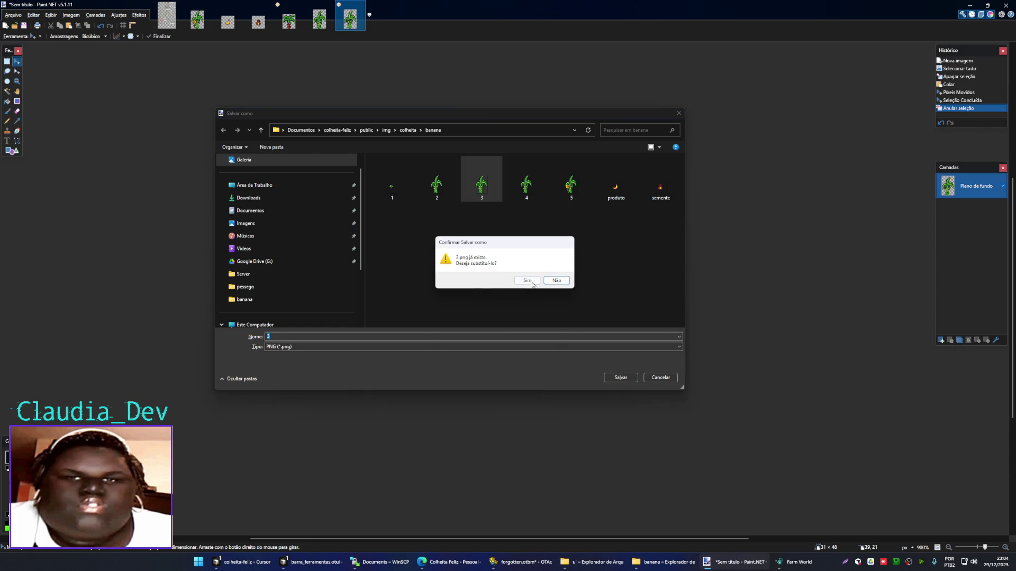
pyautogui.click(532, 284)
pyautogui.click(546, 311)
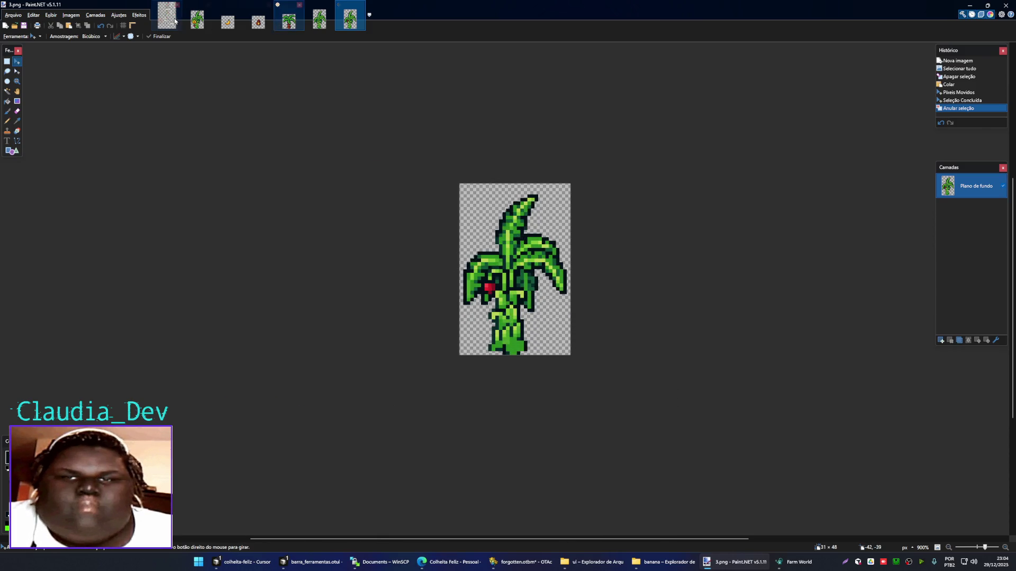
pyautogui.click(175, 21)
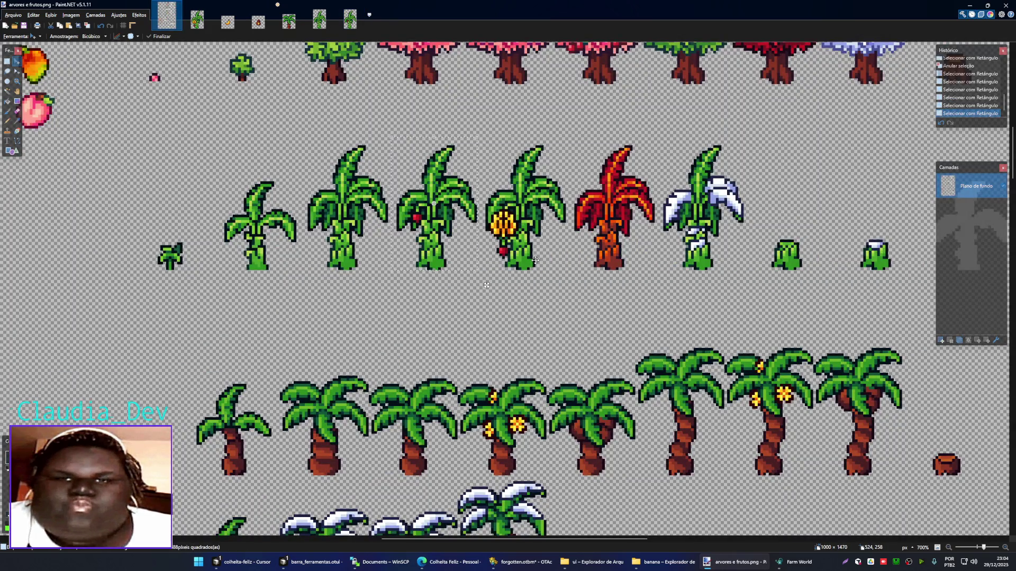
# - Close the banana and palm image tabs with Ctrl+W, choosing Não salvar for the untitled copy, and bring up the banana Explorer window
pyautogui.scroll(-2, 535, 260)
pyautogui.scroll(1, 535, 261)
pyautogui.scroll(1, 535, 260)
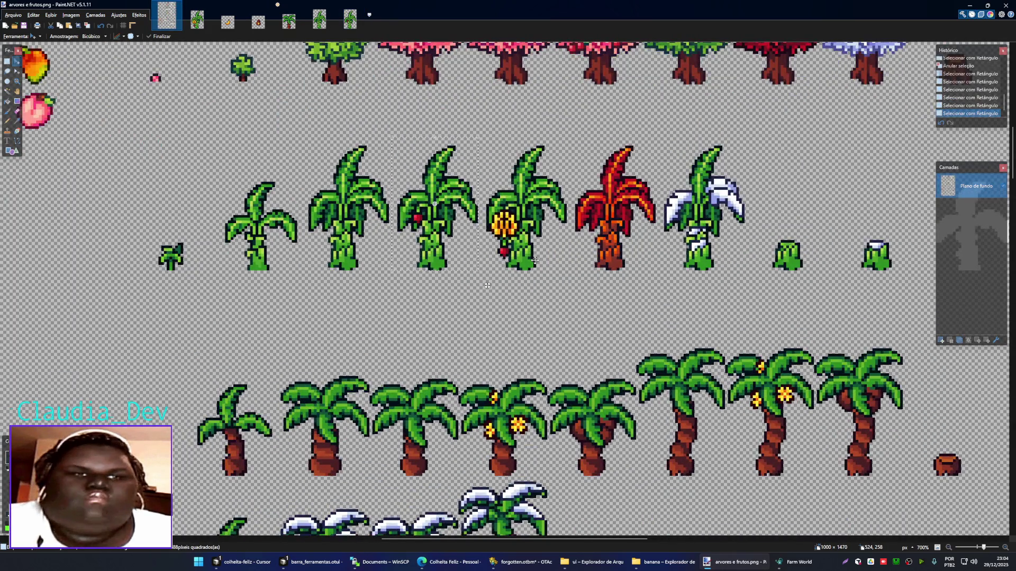
pyautogui.scroll(-2, 534, 260)
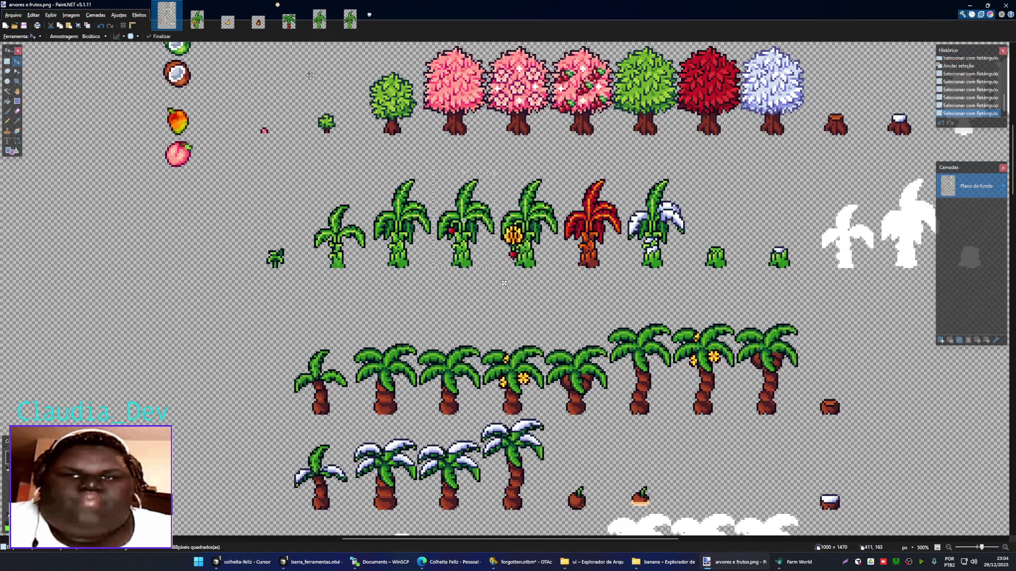
pyautogui.hotkey('ctrl', 'w')
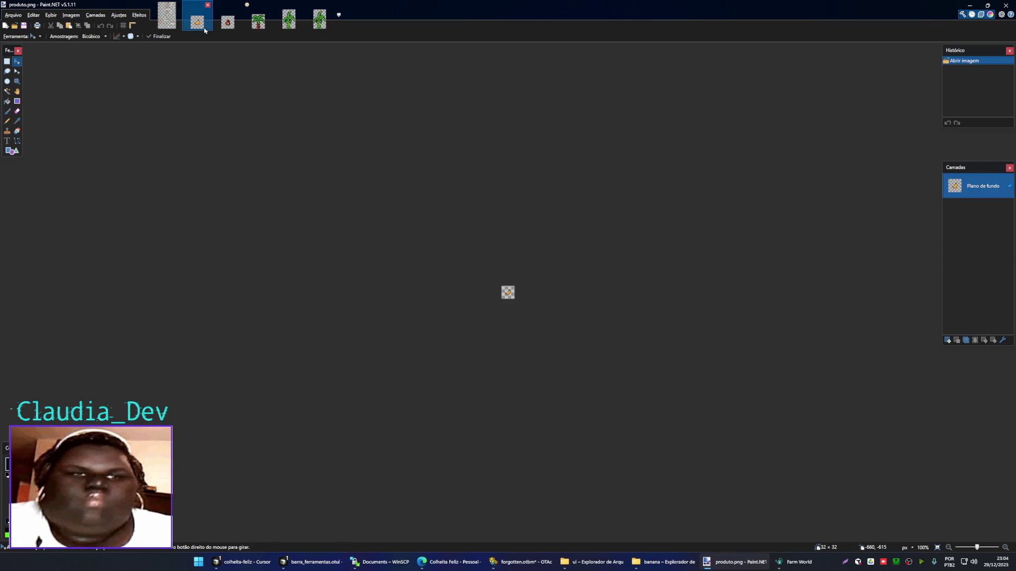
pyautogui.click(319, 19)
pyautogui.hotkey('ctrl', 'w')
pyautogui.hotkey('ctrl', 'w')
pyautogui.hotkey('ctrl', 'w')
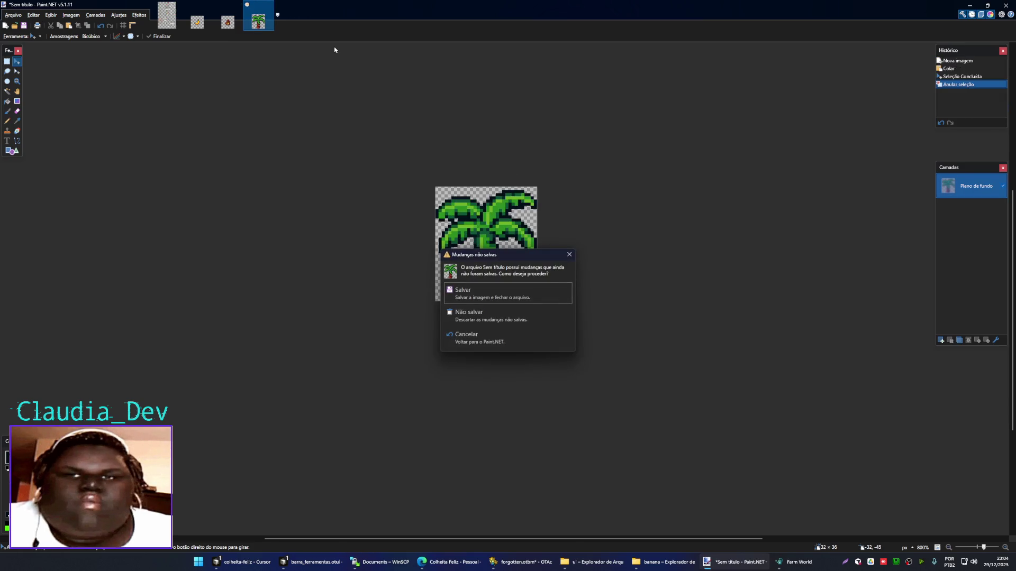
pyautogui.click(517, 318)
pyautogui.hotkey('ctrl', 'w')
pyautogui.hotkey('ctrl', 'w')
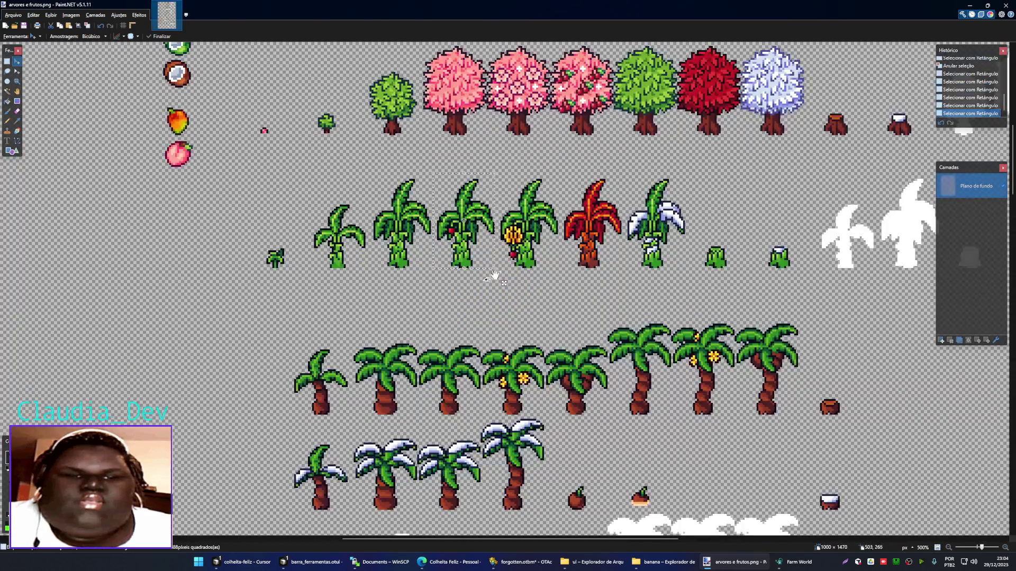
pyautogui.scroll(-3, 474, 371)
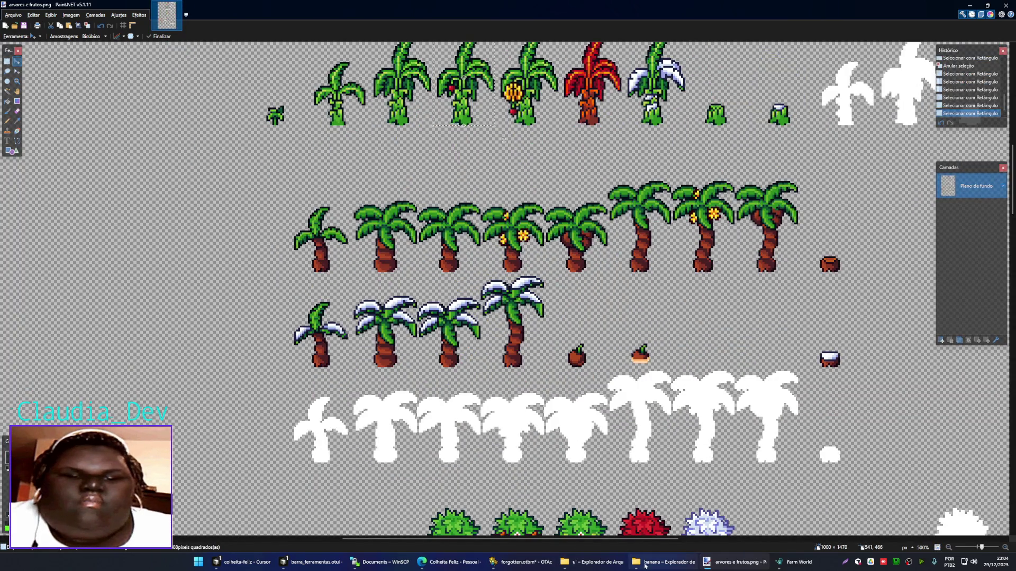
pyautogui.click(664, 562)
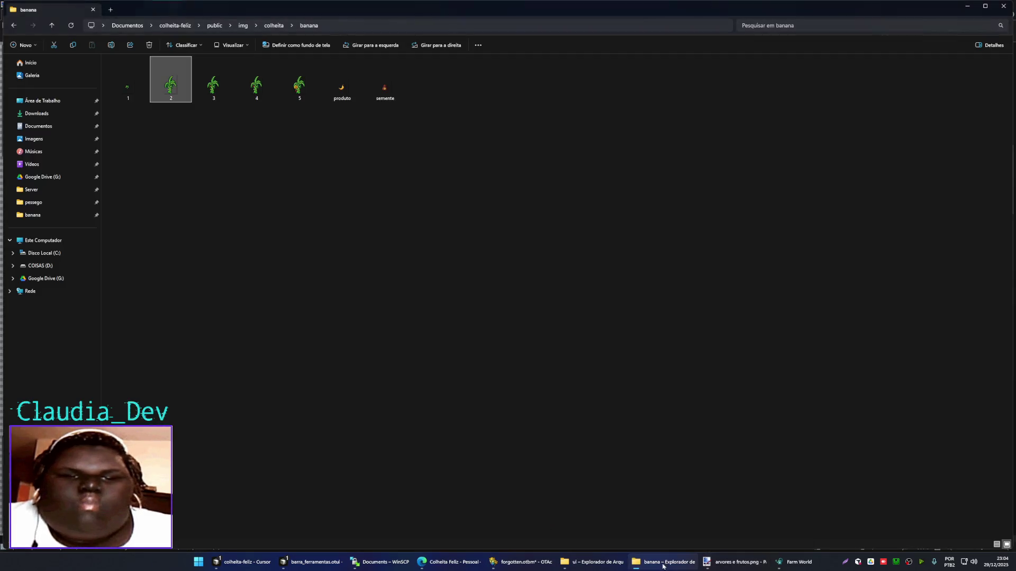
# - Go from colheita into the coco folder and open all seven sprites as separate Paint.NET images
pyautogui.click(274, 26)
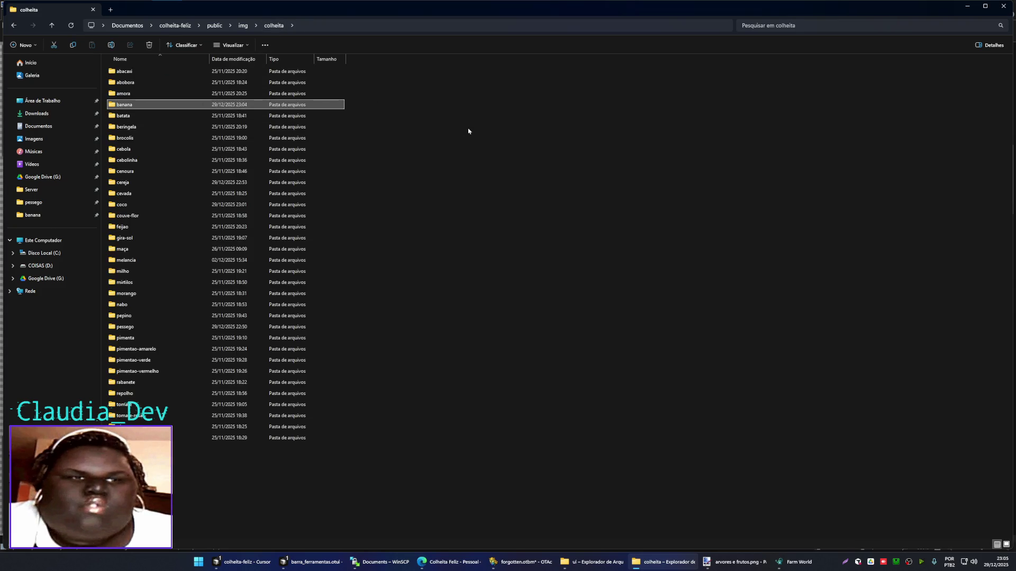
pyautogui.press('c')
pyautogui.press('Down')
pyautogui.press('Down')
pyautogui.press('Down')
pyautogui.press('Down')
pyautogui.press('Down')
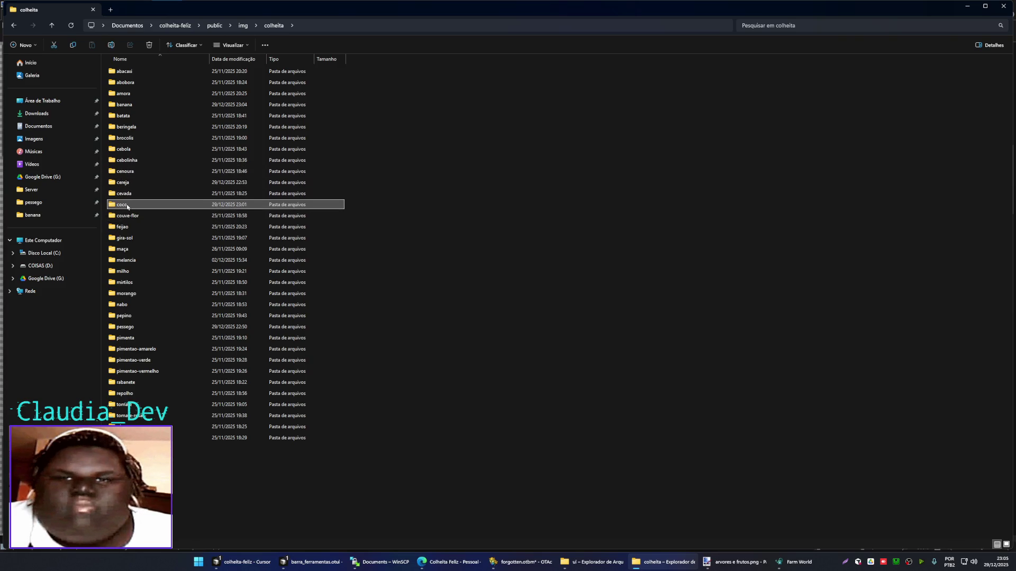
pyautogui.press('Return')
pyautogui.hotkey('ctrl', 'a')
pyautogui.moveTo(129, 88)
pyautogui.mouseDown()
pyautogui.moveTo(730, 550)
pyautogui.moveTo(370, 218)
pyautogui.mouseUp()
pyautogui.click(485, 288)
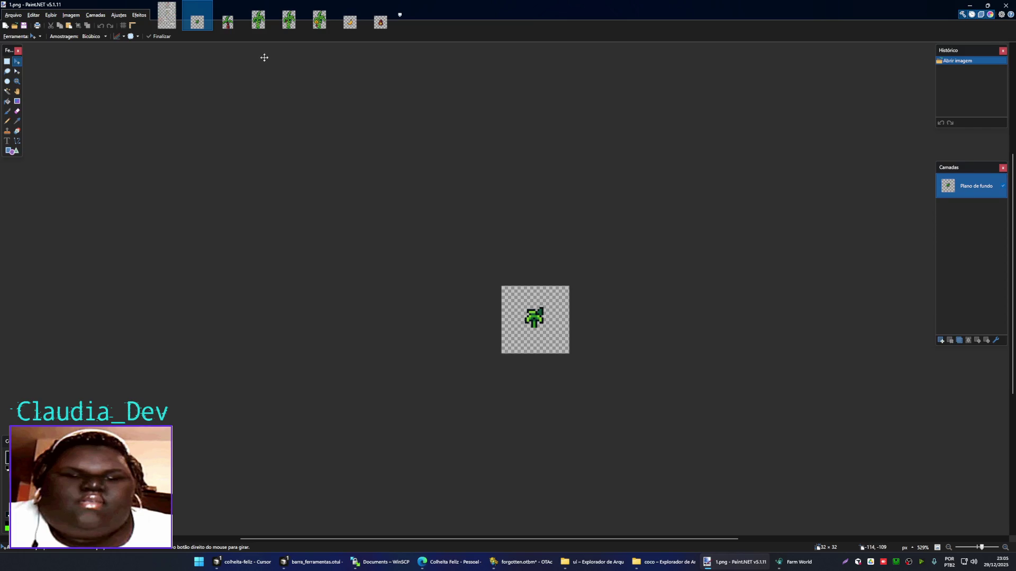
# - Review coco images 2.png and 3.png, then go back to the tree spritesheet
pyautogui.click(227, 18)
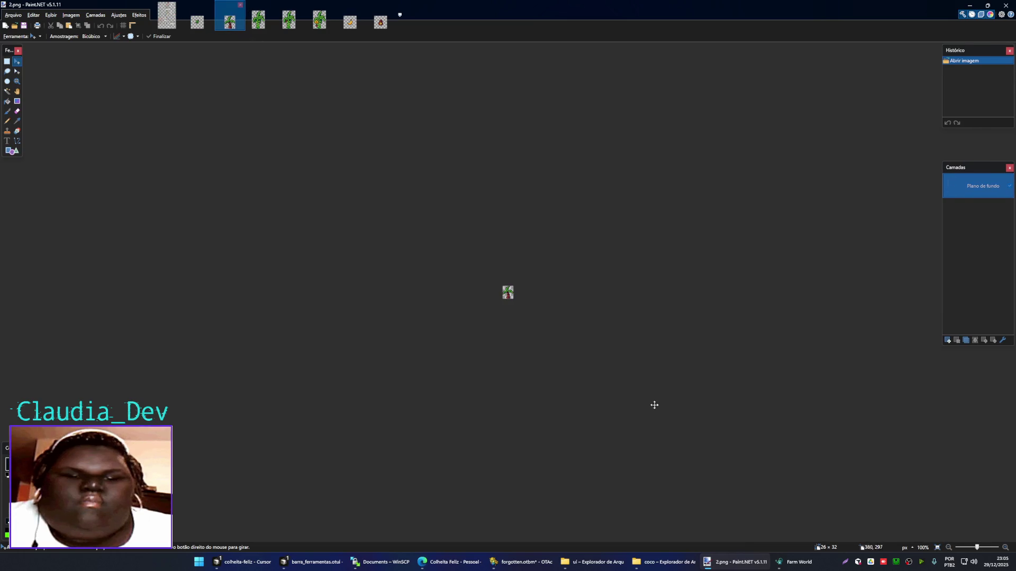
pyautogui.click(258, 20)
pyautogui.click(166, 16)
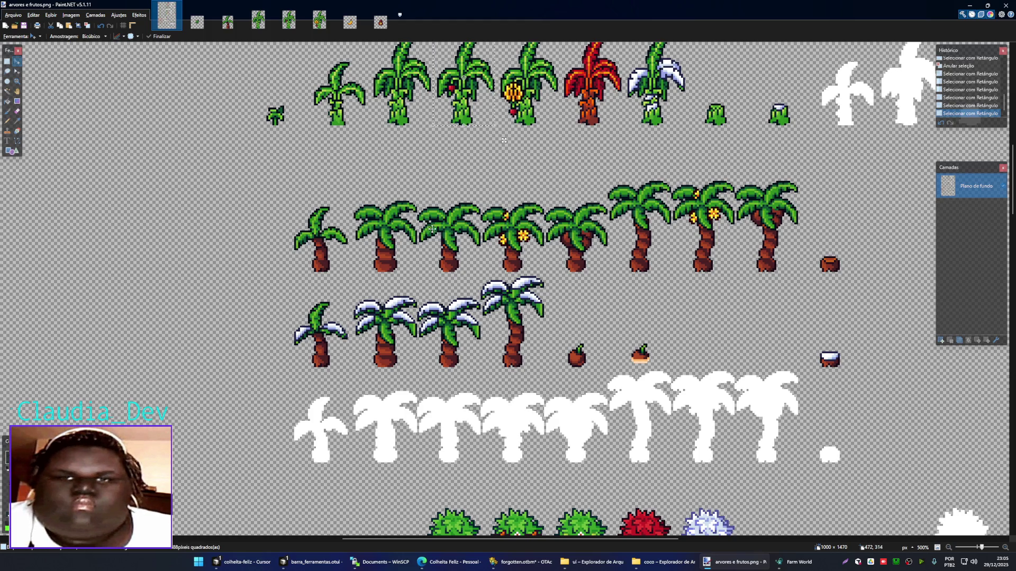
# - Zoom in on the coconut palm rows and rectangle-select the second palm
pyautogui.scroll(3, 437, 254)
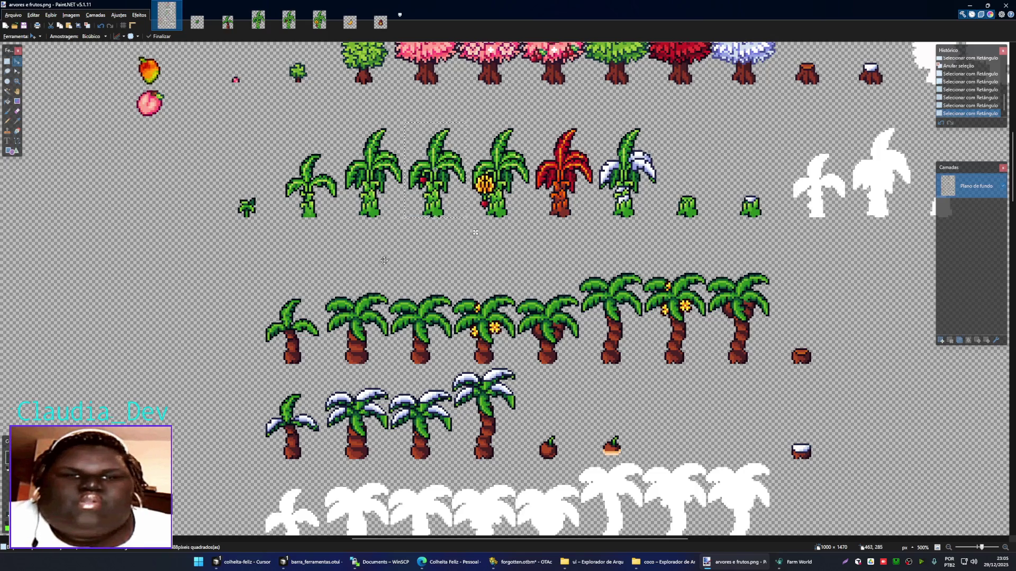
pyautogui.moveTo(384, 260); pyautogui.dragTo(395, 157)
pyautogui.scroll(4, 358, 197)
pyautogui.press('s')
pyautogui.moveTo(465, 344); pyautogui.dragTo(330, 187)
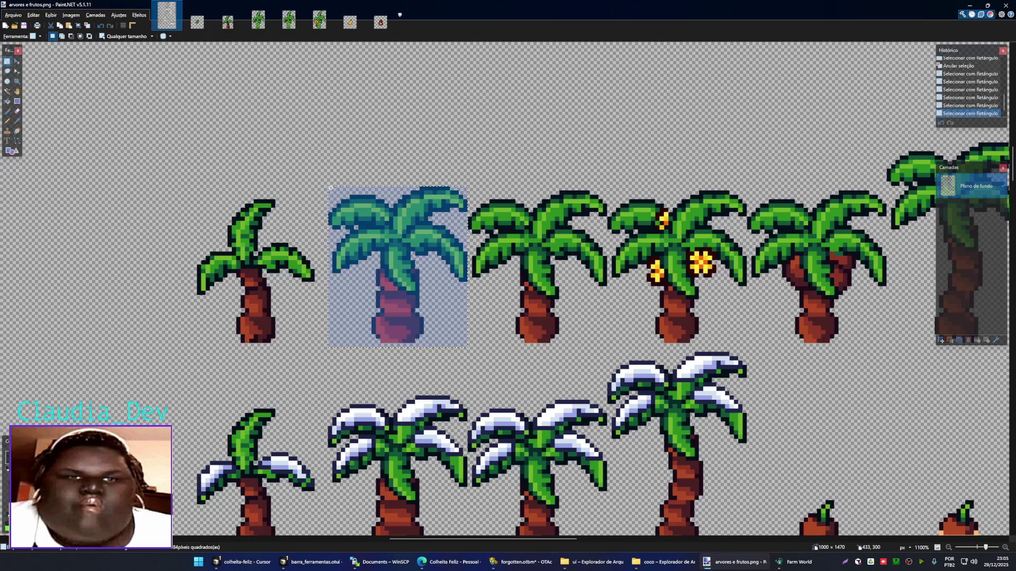
pyautogui.click(267, 21)
# - Replace the old sprite in 3.png with the coconut palm, nudged down one pixel
pyautogui.scroll(2, 562, 297)
pyautogui.scroll(5, 536, 302)
pyautogui.hotkey('ctrl', 'a')
pyautogui.press('Delete')
pyautogui.hotkey('ctrl', 'v')
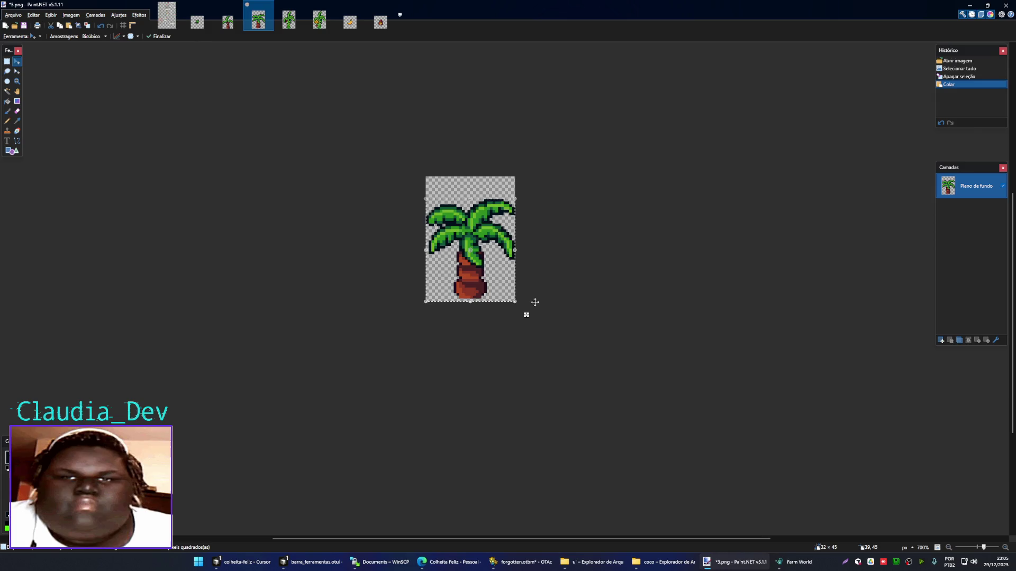
pyautogui.press('Down')
pyautogui.press('Return')
# - Cut the palm out and paste it into its own new image
pyautogui.press('s')
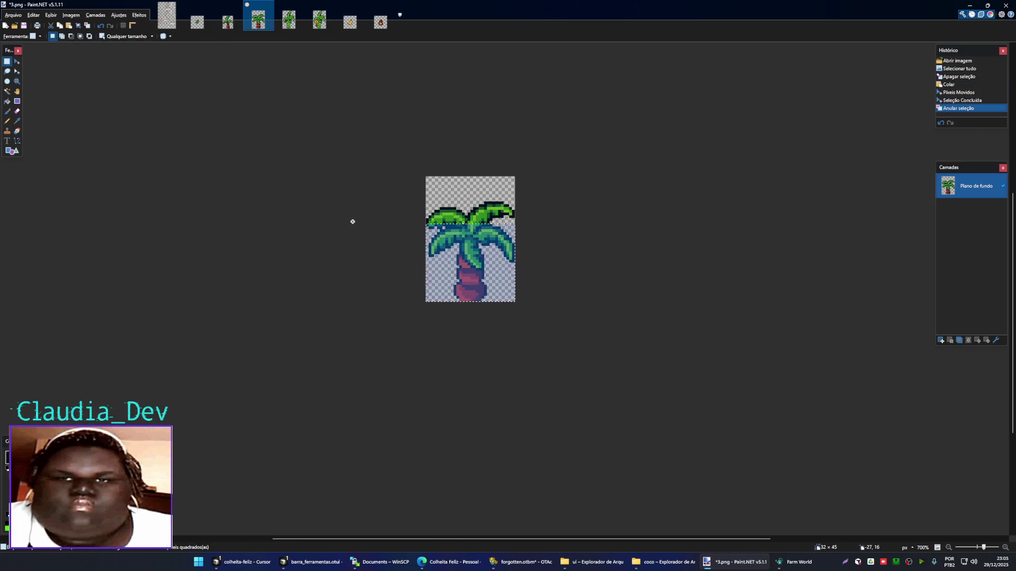
pyautogui.moveTo(351, 206); pyautogui.dragTo(351, 203)
pyautogui.hotkey('ctrl', 'x')
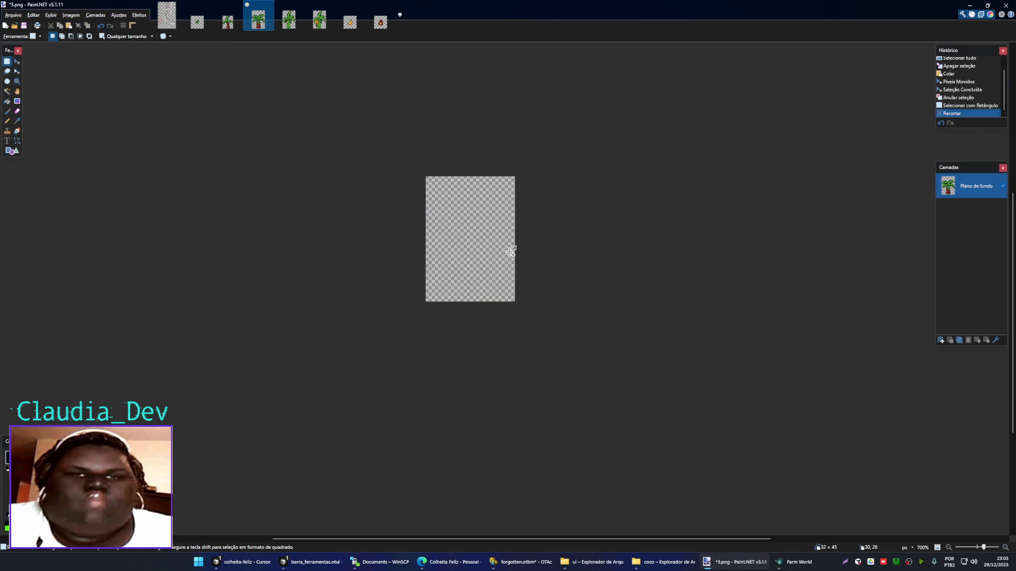
pyautogui.hotkey('ctrl', 'alt', 'v')
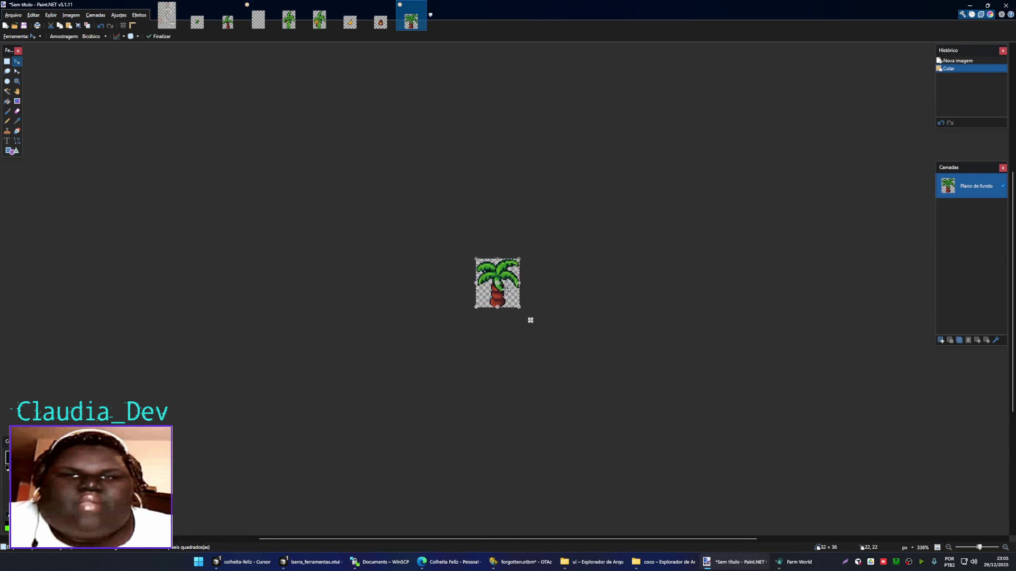
pyautogui.hotkey('ctrl', 'd')
# - Save the palm image as 3.png in the coco folder, replacing the old file
pyautogui.hotkey('ctrl', 's')
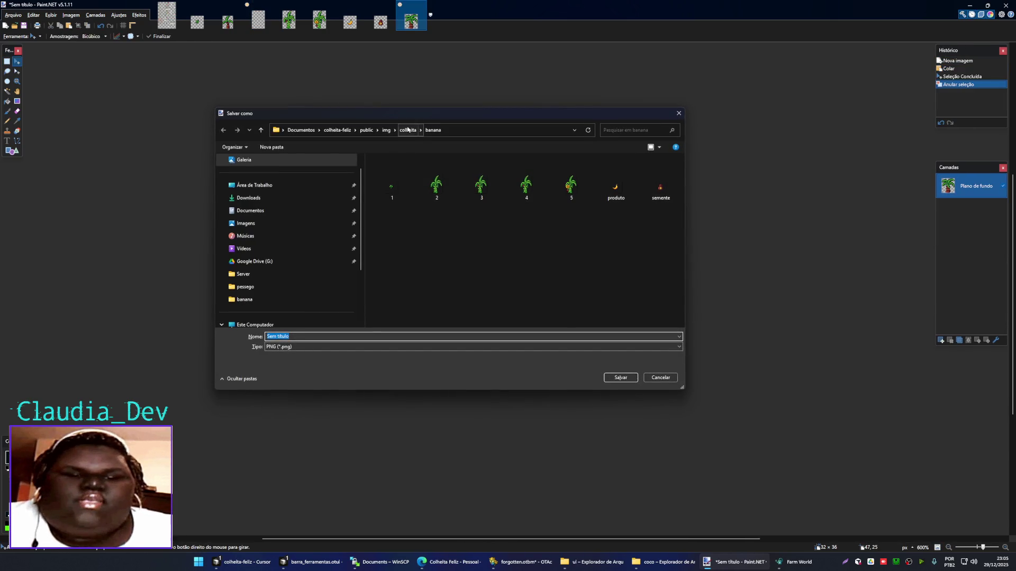
pyautogui.click(408, 129)
pyautogui.click(390, 306)
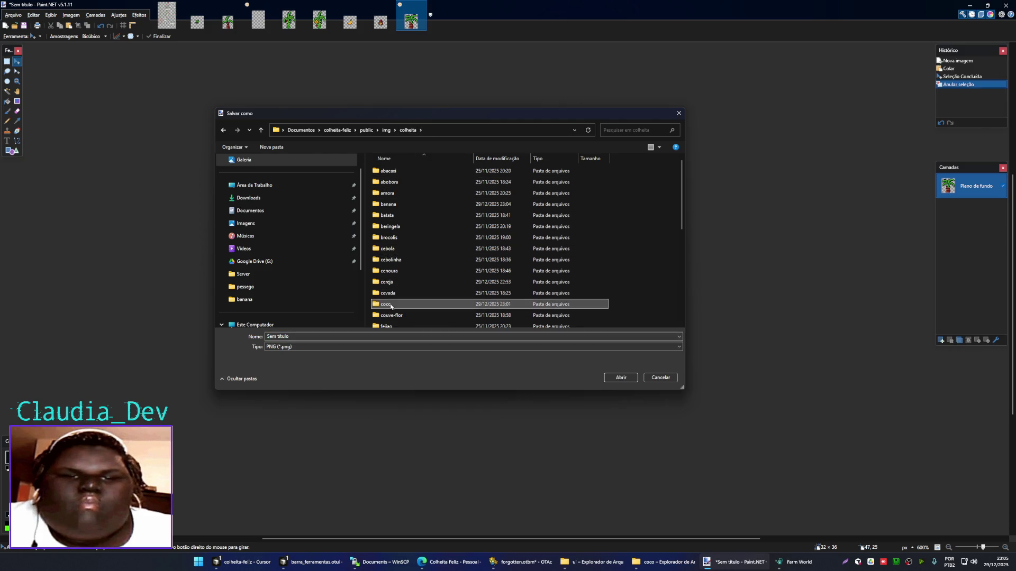
pyautogui.doubleClick(391, 305)
pyautogui.click(481, 185)
pyautogui.click(620, 377)
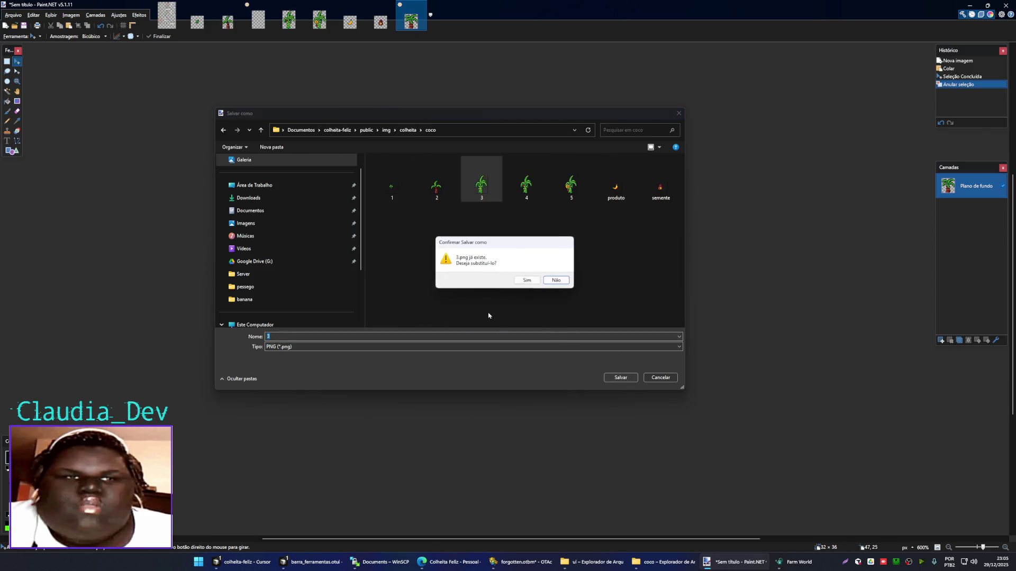
pyautogui.click(527, 280)
pyautogui.press('Return')
pyautogui.hotkey('ctrl', 'w')
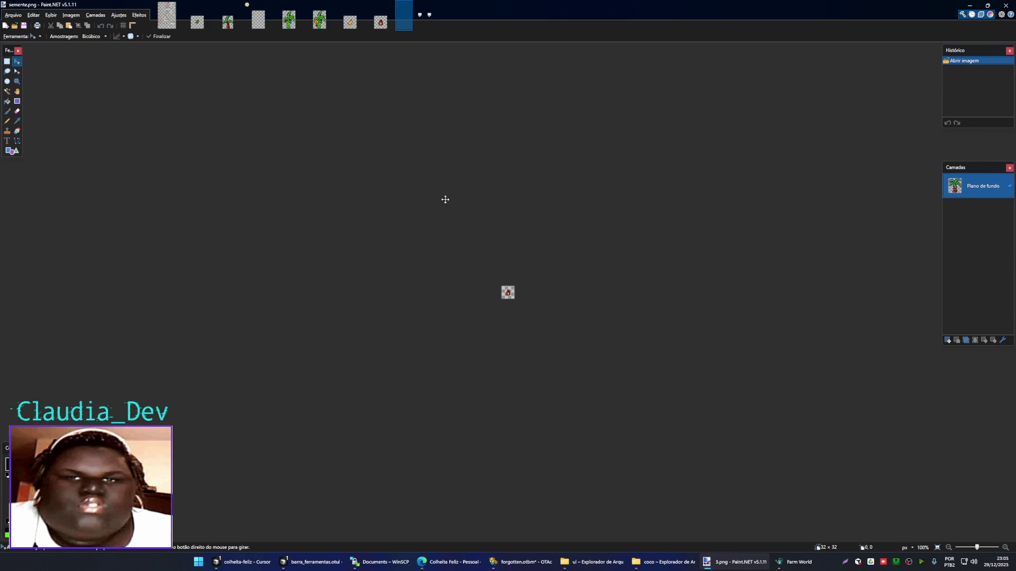
# - Copy the flowering coconut palm into a new image and save it over 4.png
pyautogui.hotkey('ctrl', 'Tab')
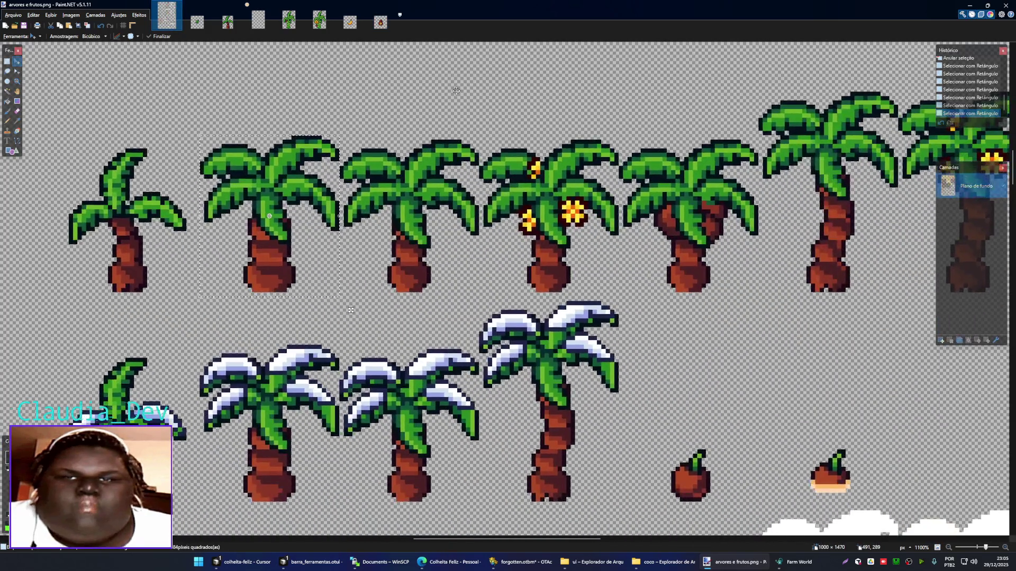
pyautogui.hscroll(2, 456, 91)
pyautogui.press('s')
pyautogui.moveTo(430, 136); pyautogui.dragTo(560, 288)
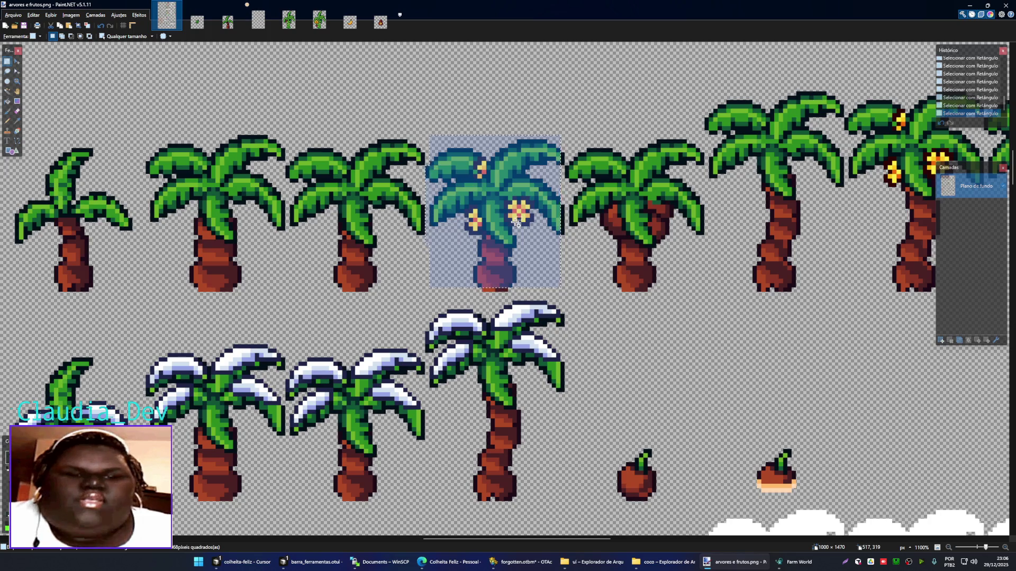
pyautogui.hotkey('ctrl', 'c')
pyautogui.hotkey('ctrl', 'alt', 'v')
pyautogui.hotkey('ctrl', 'd')
pyautogui.hotkey('ctrl', 's')
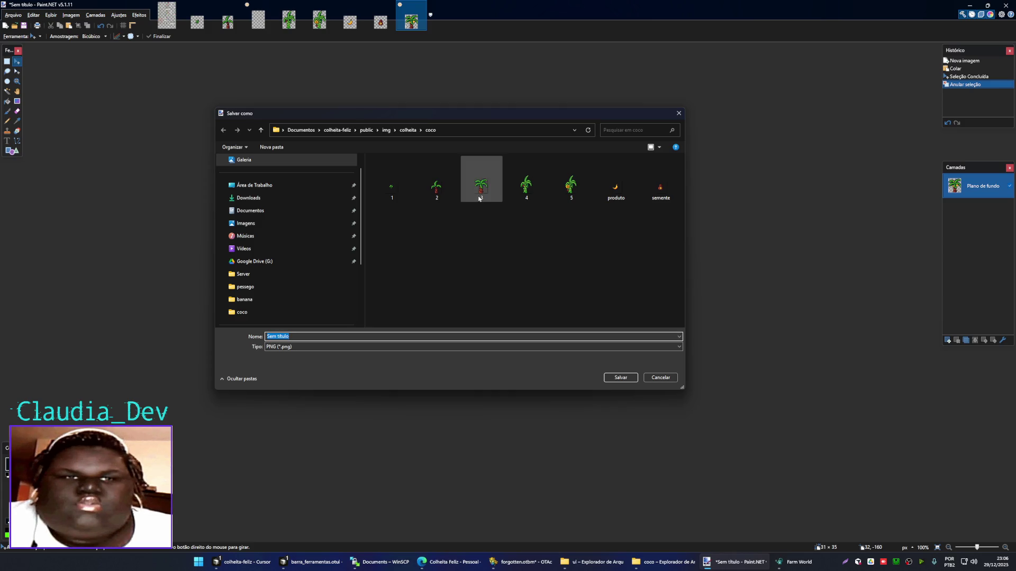
pyautogui.click(526, 185)
pyautogui.click(621, 377)
pyautogui.click(526, 282)
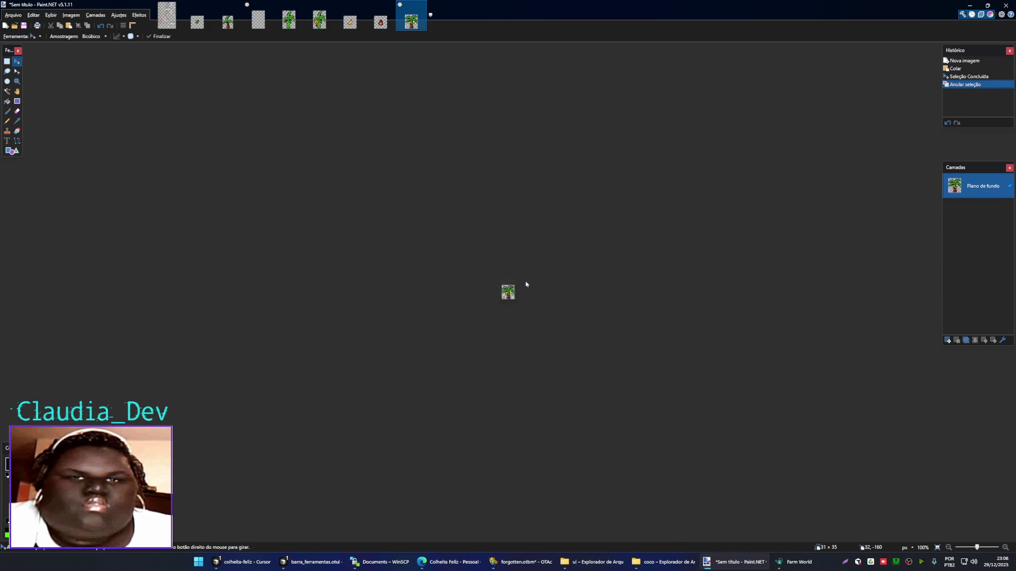
pyautogui.click(547, 315)
# - Open and cancel Save As dialogs for the sprite sheet and 4.png
pyautogui.click(167, 16)
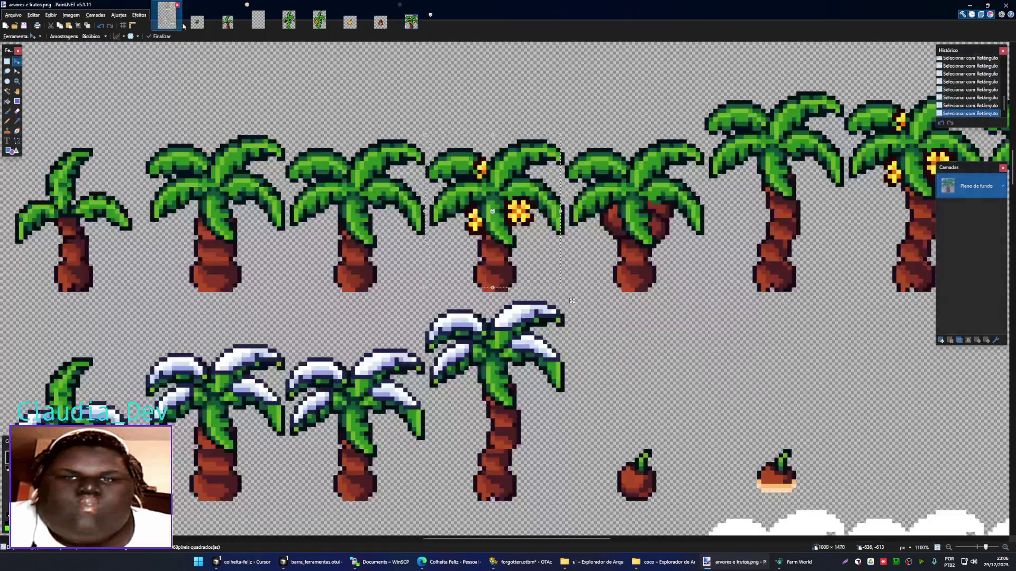
pyautogui.hotkey('ctrl', 'shift', 's')
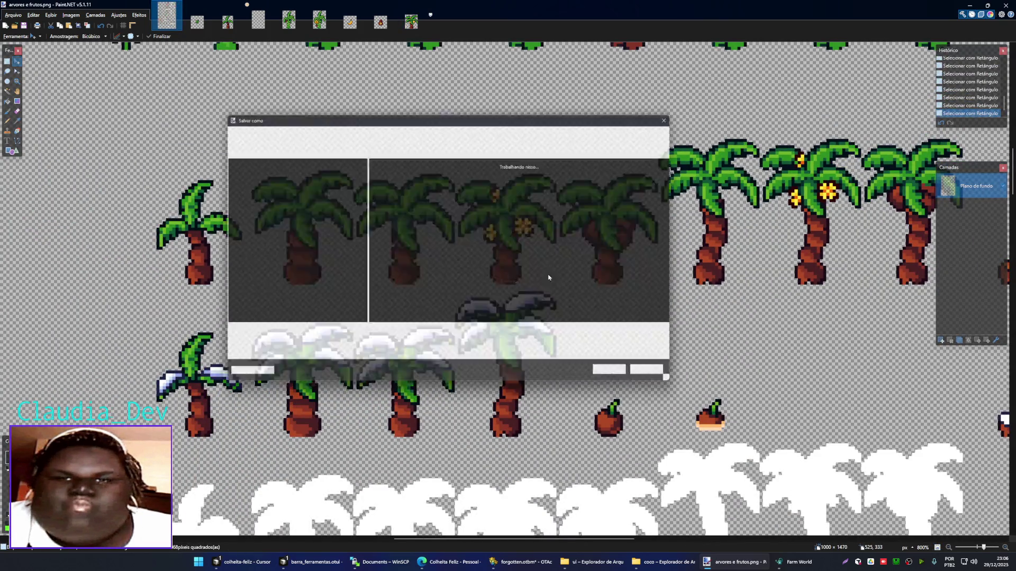
pyautogui.click(677, 114)
pyautogui.click(411, 21)
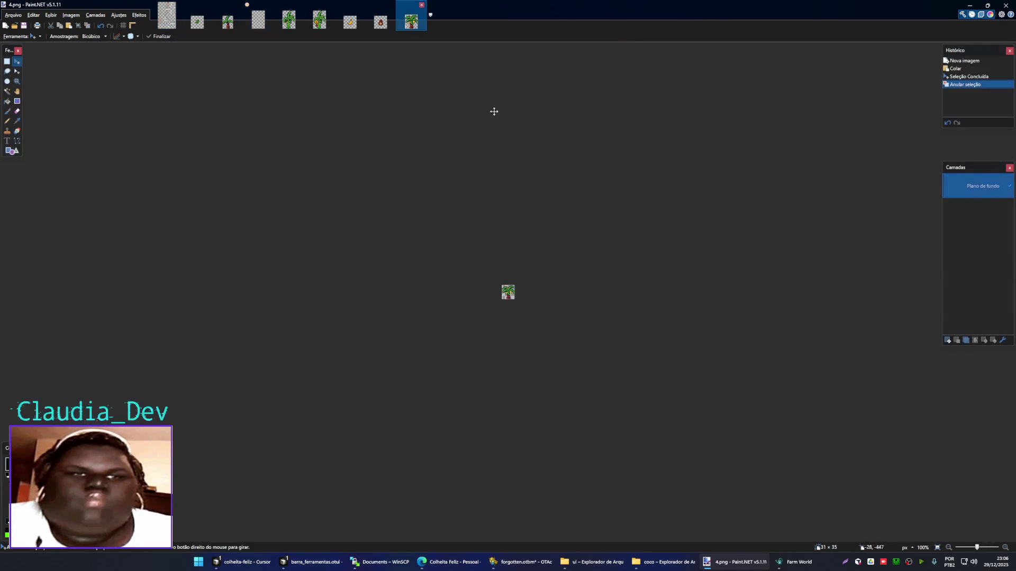
pyautogui.hotkey('ctrl', 'shift', 's')
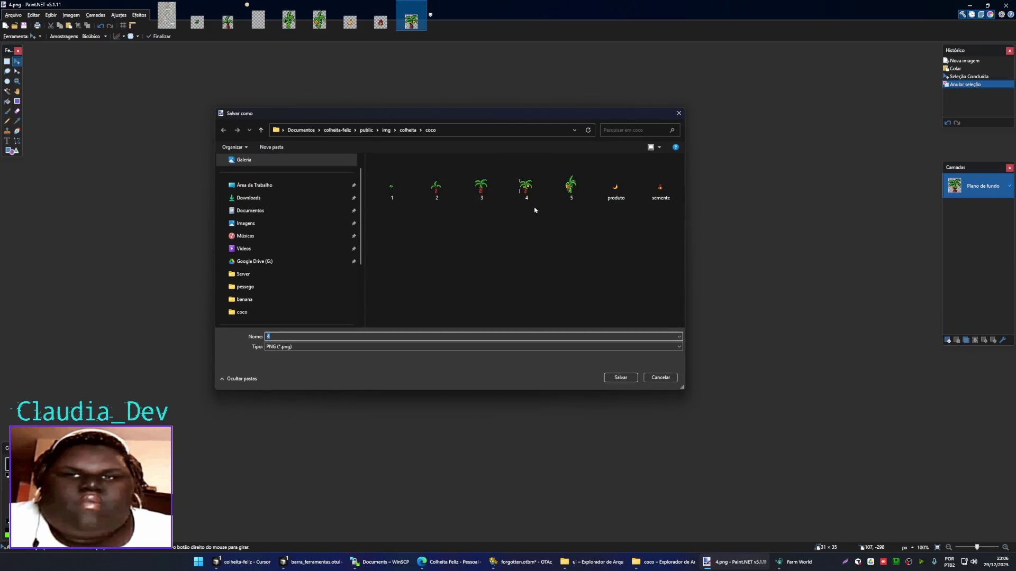
pyautogui.click(526, 189)
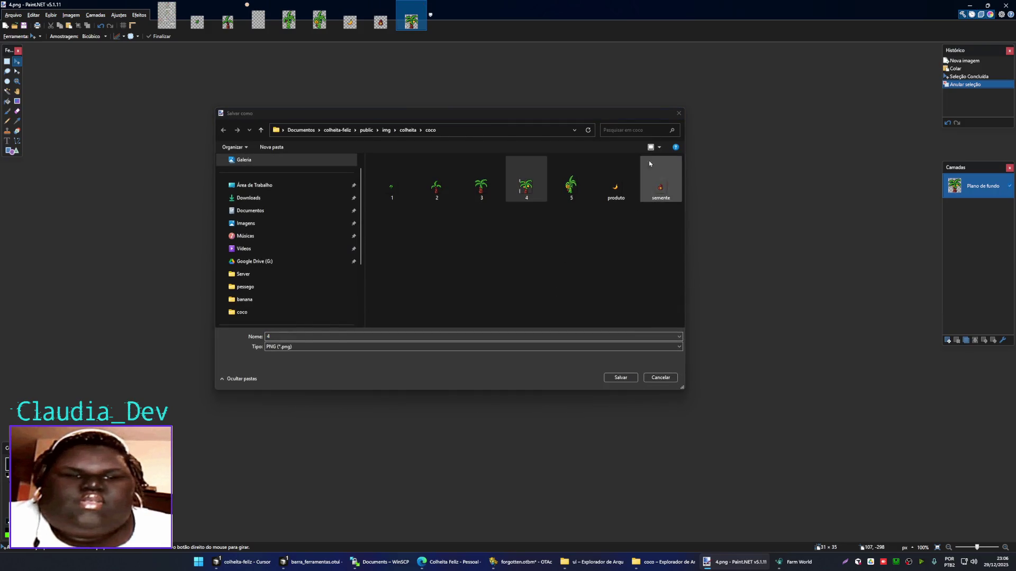
pyautogui.click(678, 113)
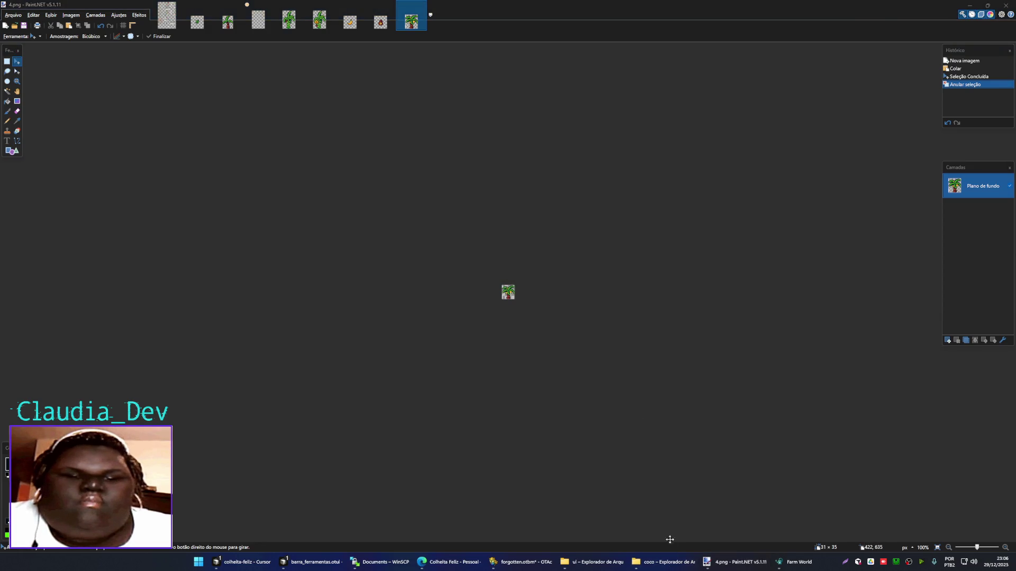
# - Open 4.png from the coco folder in Paint.NET as its own image
pyautogui.click(664, 562)
pyautogui.click(485, 304)
pyautogui.moveTo(257, 79); pyautogui.dragTo(654, 329)
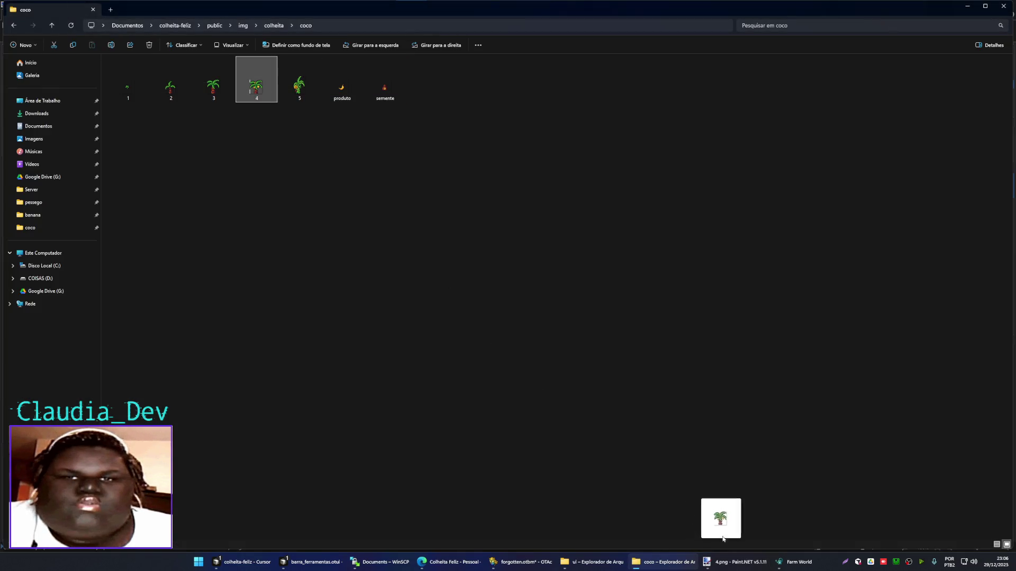
pyautogui.click(544, 283)
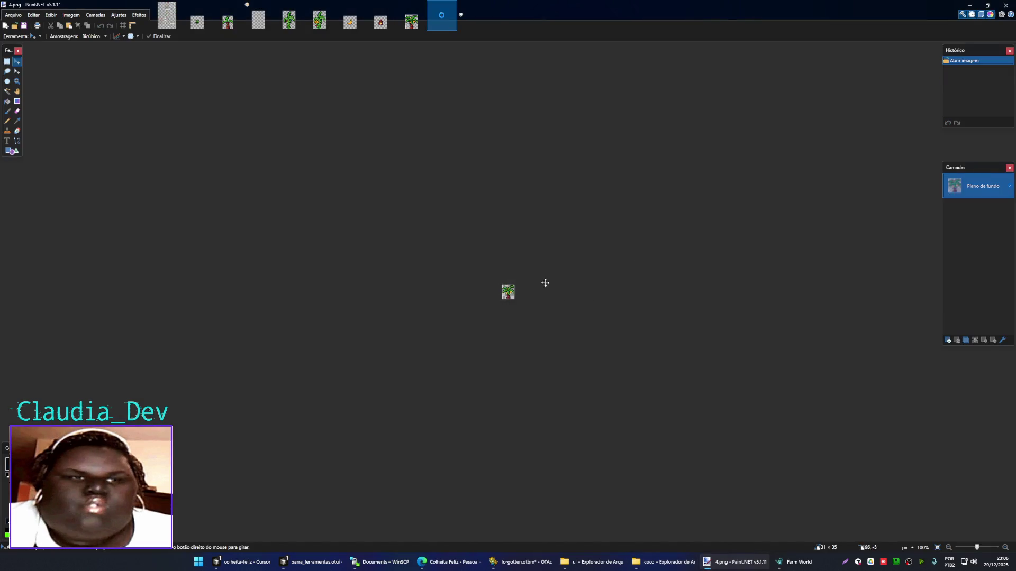
# - Erase the two white left-edge strips from 4.png and save it as PNG
pyautogui.keyDown('ctrl'); pyautogui.scroll(10, 487, 280); pyautogui.keyUp('ctrl')
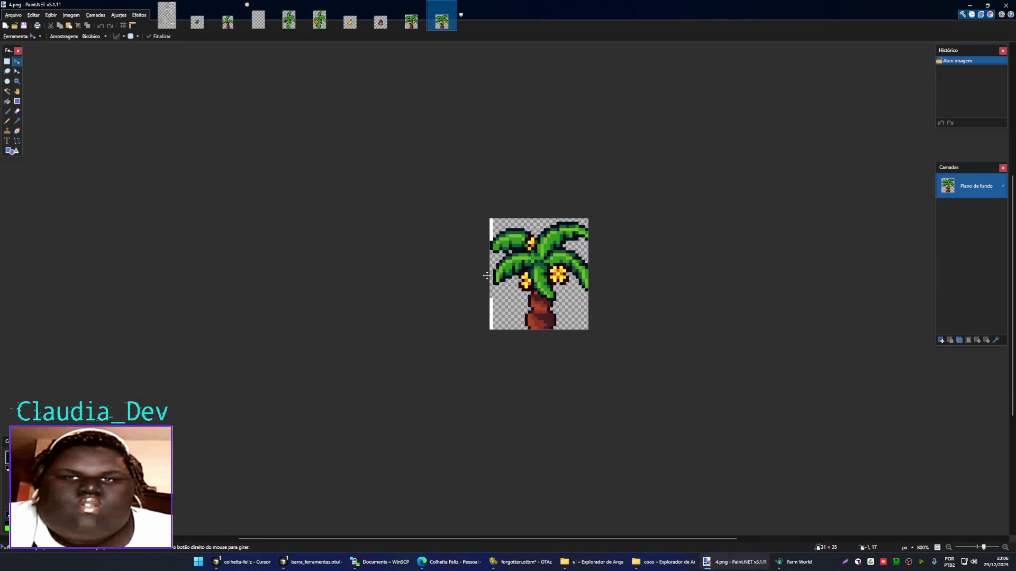
pyautogui.press('s')
pyautogui.moveTo(475, 177); pyautogui.dragTo(493, 222)
pyautogui.press('Delete')
pyautogui.moveTo(485, 356); pyautogui.dragTo(469, 310)
pyautogui.press('Delete')
pyautogui.hotkey('ctrl', 's')
pyautogui.press('Return')
pyautogui.hotkey('ctrl', 'w')
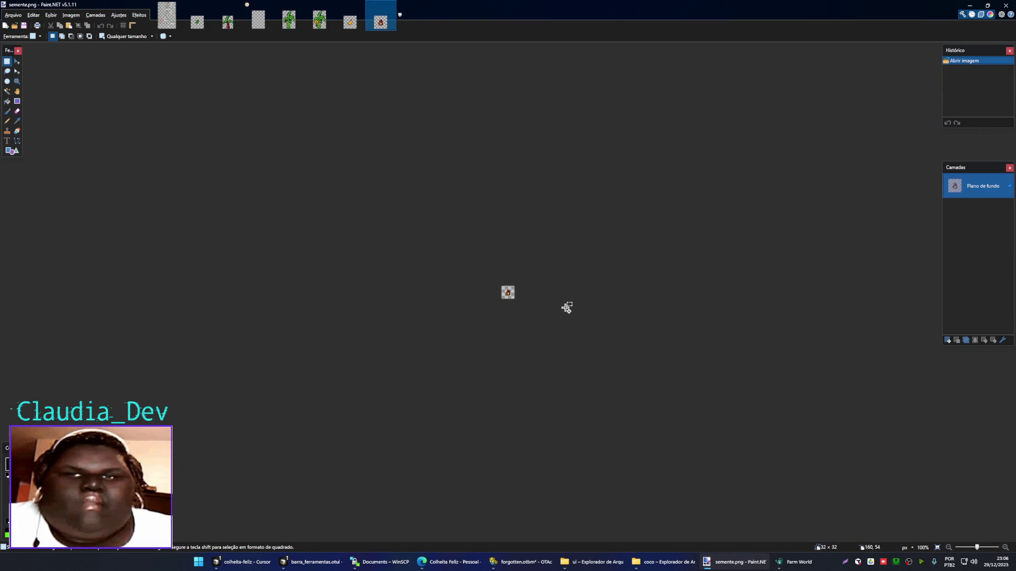
# - On the arvores e frutos sheet, select the flowering palm sprite, including its trunk base
pyautogui.click(166, 15)
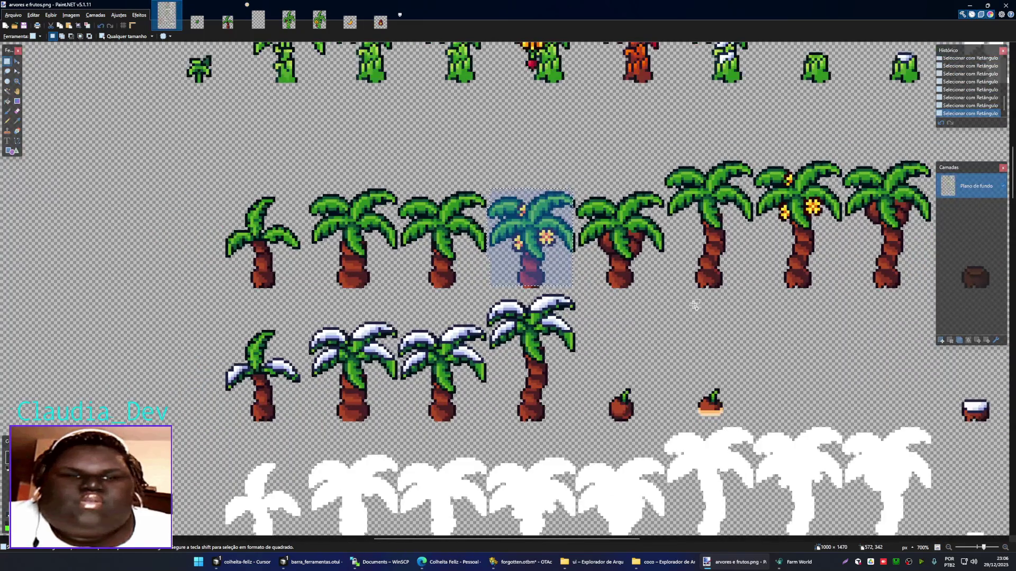
pyautogui.moveTo(650, 316); pyautogui.dragTo(591, 318)
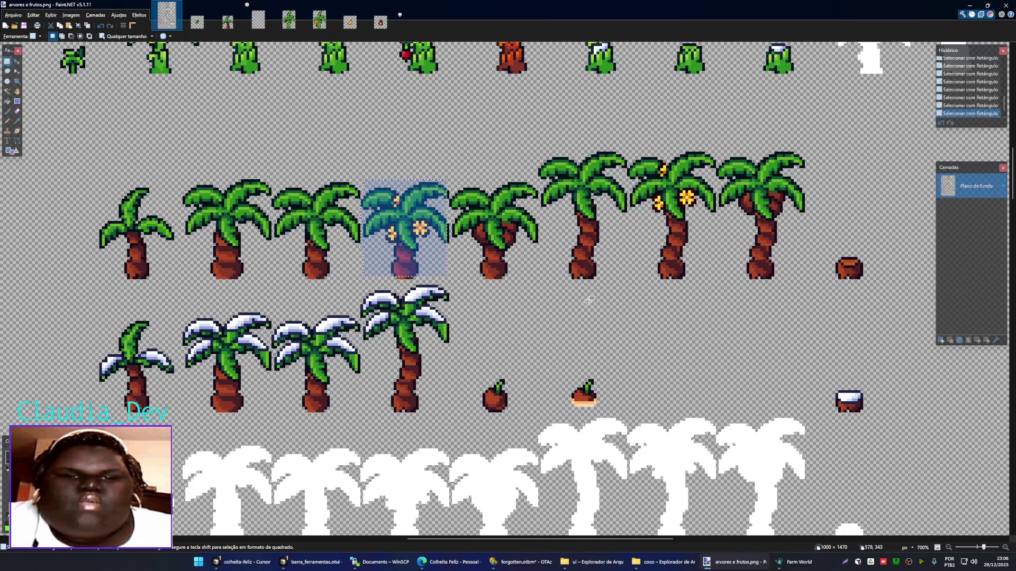
pyautogui.scroll(2, 470, 300)
pyautogui.scroll(1, 445, 173)
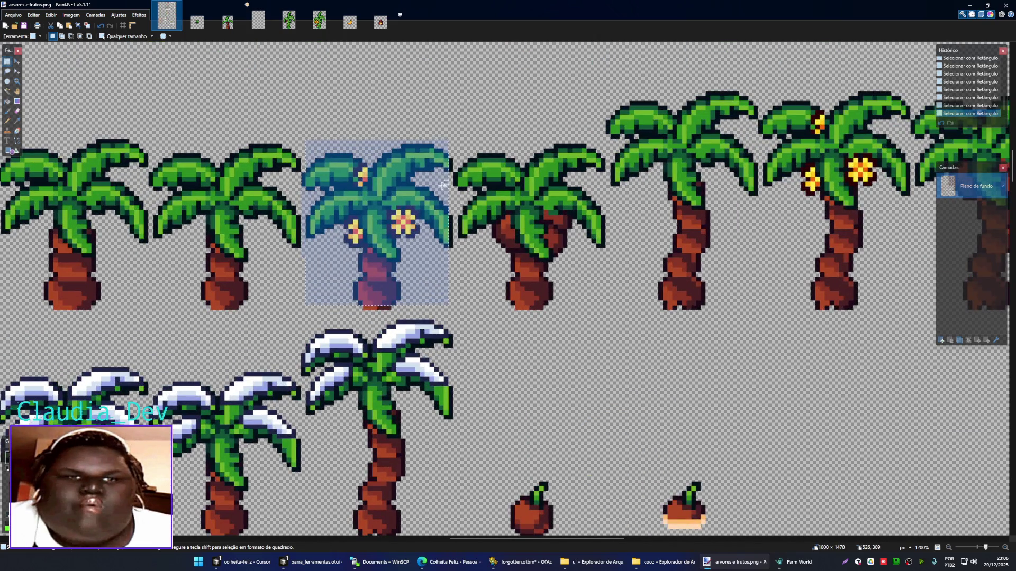
pyautogui.moveTo(440, 153); pyautogui.dragTo(448, 244)
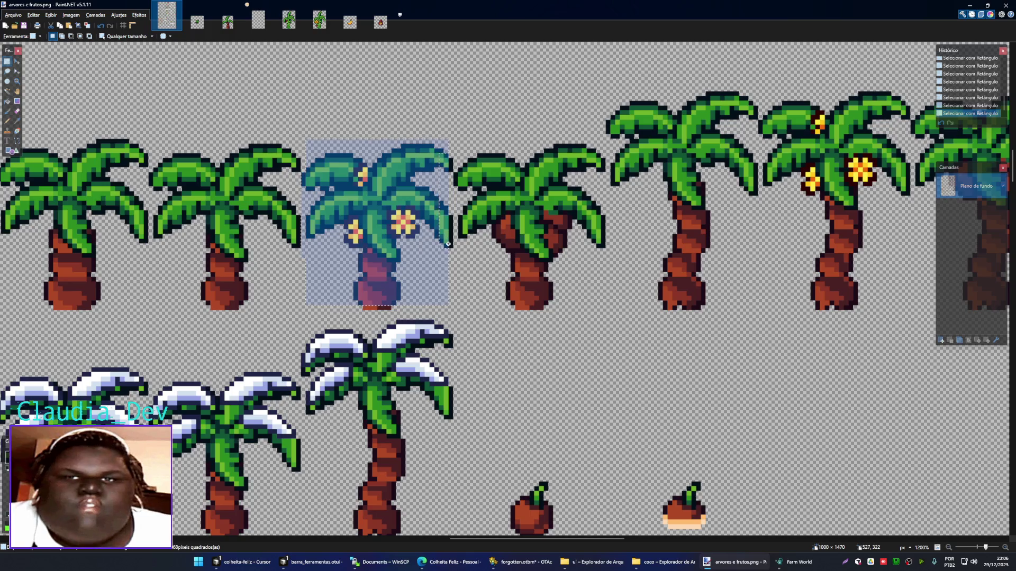
pyautogui.moveTo(404, 294); pyautogui.dragTo(367, 308)
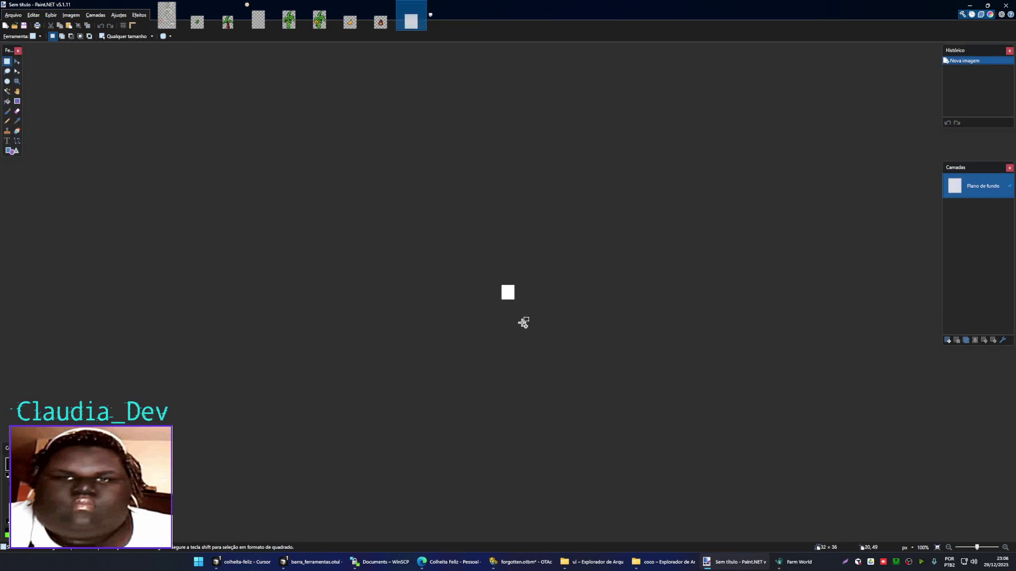
# - Clear the canvas, paste the palm, and nudge it back into its original position
pyautogui.hotkey('ctrl', 'a')
pyautogui.press('Delete')
pyautogui.hotkey('ctrl', 'v')
pyautogui.hotkey('ctrl', 'd')
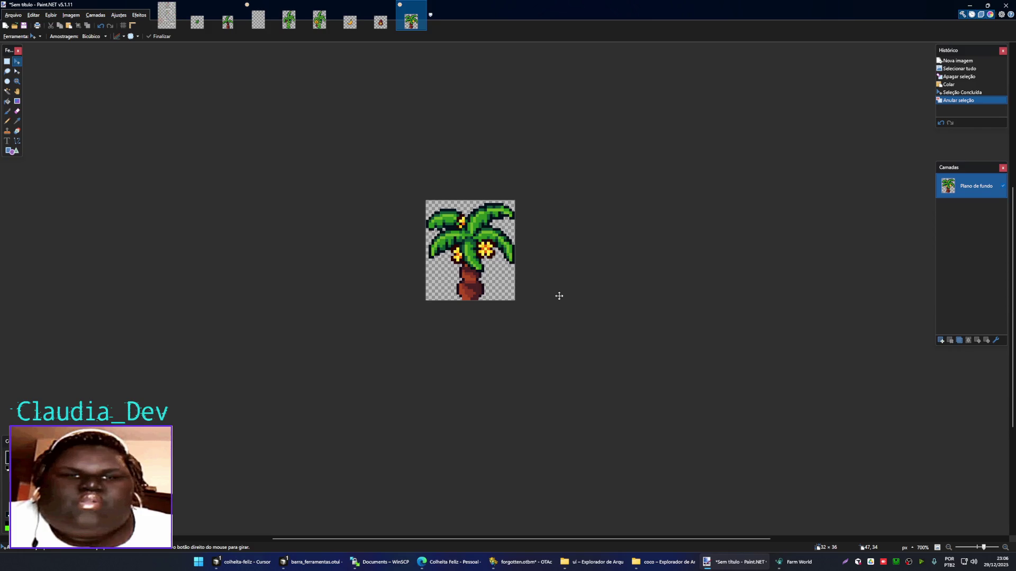
pyautogui.hotkey('ctrl', 'a')
pyautogui.press('Left')
pyautogui.press('Right')
pyautogui.hotkey('ctrl', 'd')
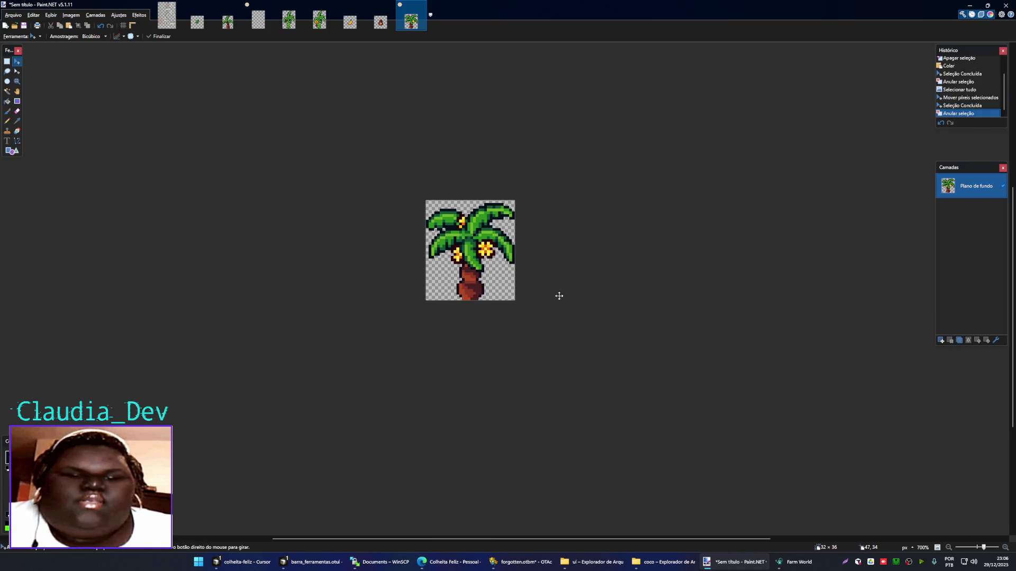
# - Reselect the whole palm and paste it onto a fresh 32×35 image with the white cleared
pyautogui.press('s')
pyautogui.moveTo(544, 324); pyautogui.dragTo(372, 207)
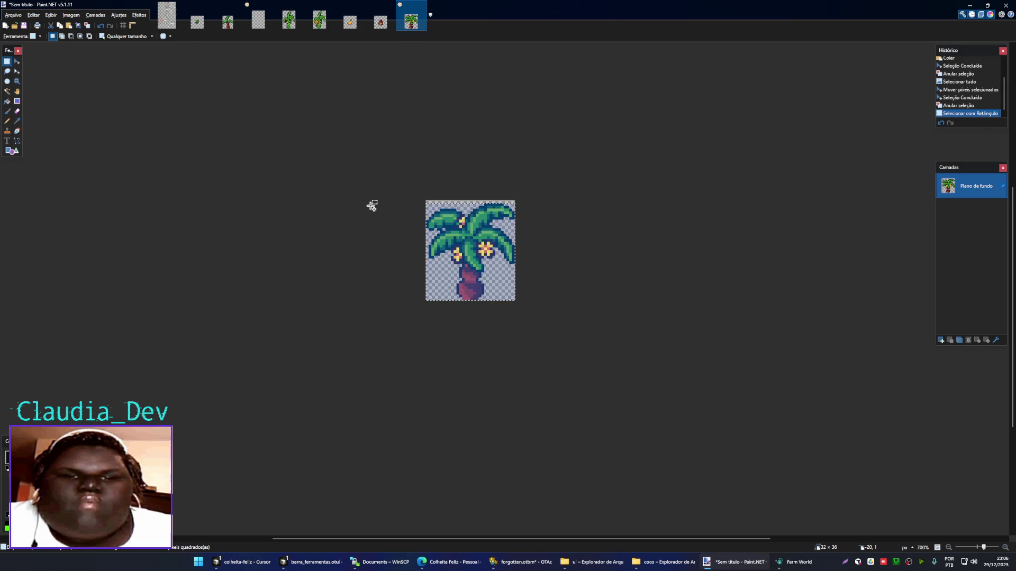
pyautogui.hotkey('ctrl', 'n')
pyautogui.press('Return')
pyautogui.hotkey('ctrl', 'a')
pyautogui.press('Delete')
pyautogui.hotkey('ctrl', 'v')
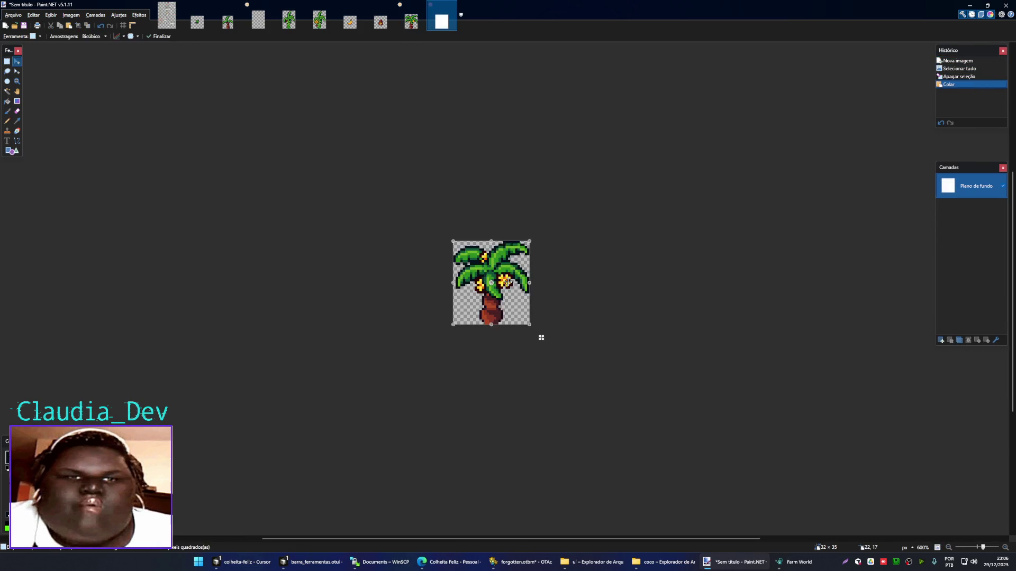
pyautogui.hotkey('ctrl', 'd')
# - Save the palm over 4.png, confirming the replacement and the PNG settings
pyautogui.hotkey('ctrl', 's')
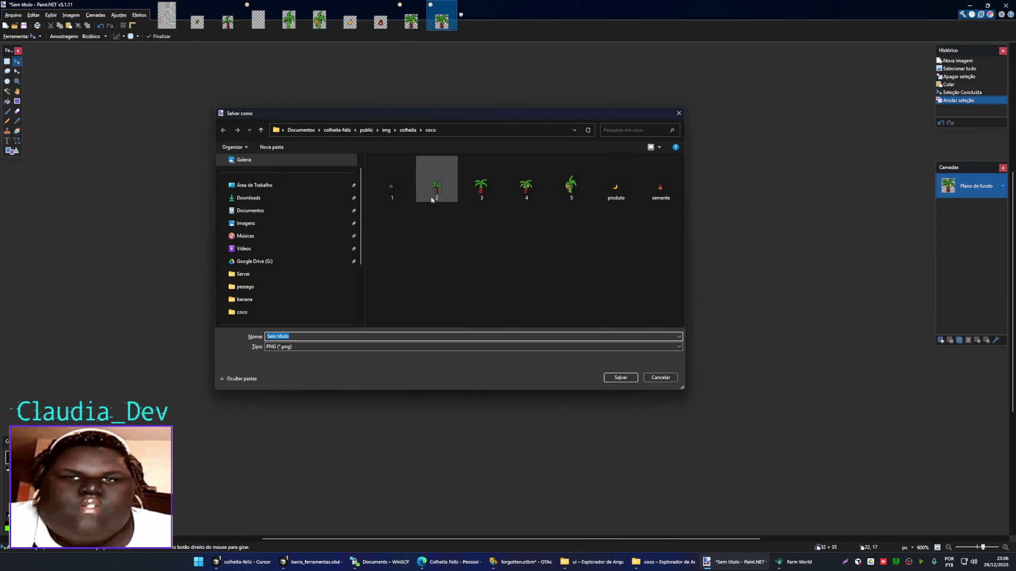
pyautogui.click(521, 189)
pyautogui.click(620, 377)
pyautogui.click(555, 279)
pyautogui.click(547, 314)
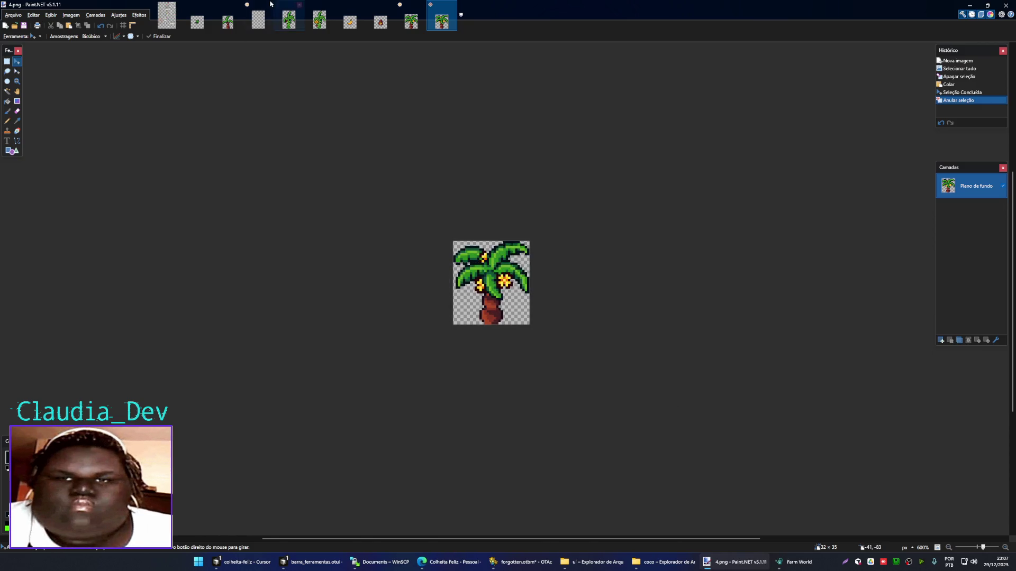
pyautogui.click(167, 16)
pyautogui.scroll(-3, 612, 283)
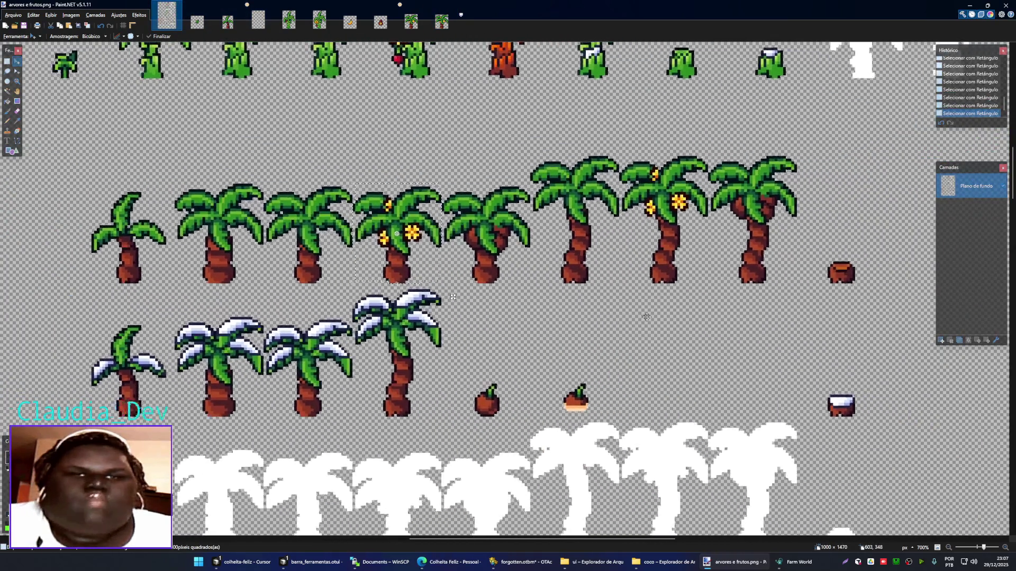
# - Copy the tall palm sprite from the sheet and paste it as a new 32×45 image
pyautogui.scroll(2, 462, 214)
pyautogui.press('s')
pyautogui.moveTo(485, 172)
pyautogui.mouseDown()
pyautogui.moveTo(627, 331)
pyautogui.moveTo(612, 347)
pyautogui.mouseUp()
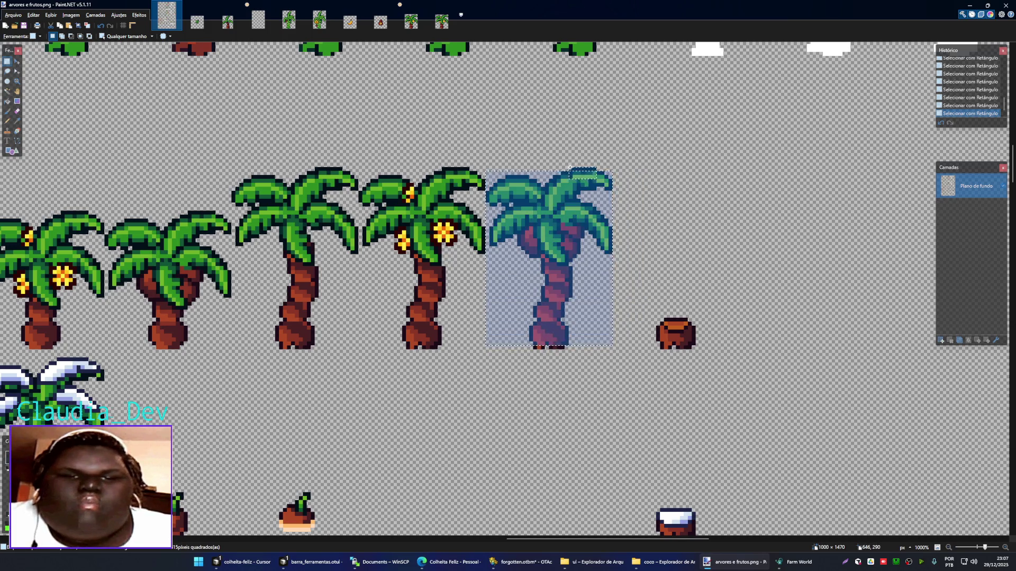
pyautogui.hotkey('ctrl', 'c')
pyautogui.hotkey('ctrl', 'alt', 'v')
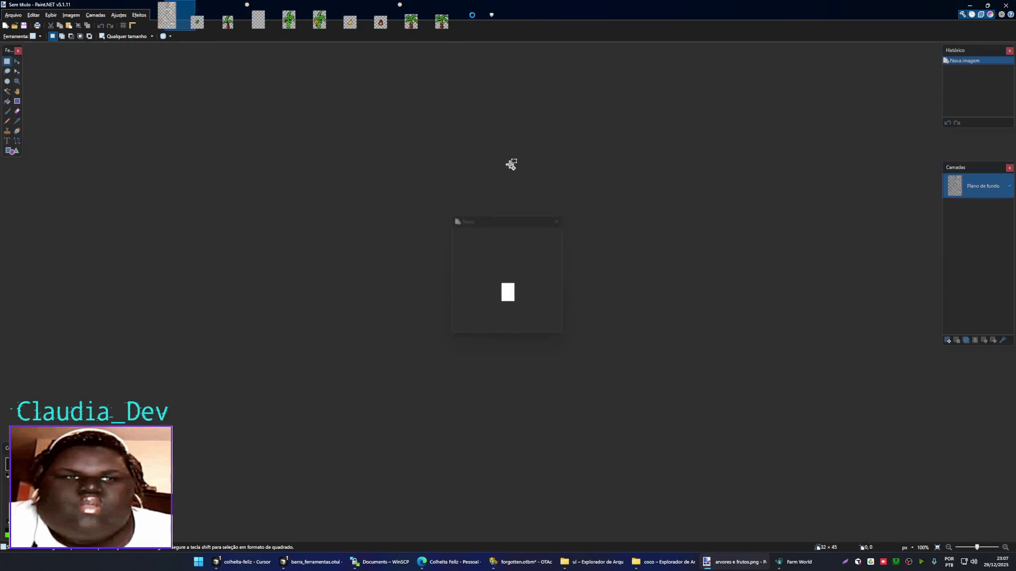
pyautogui.scroll(7, 524, 333)
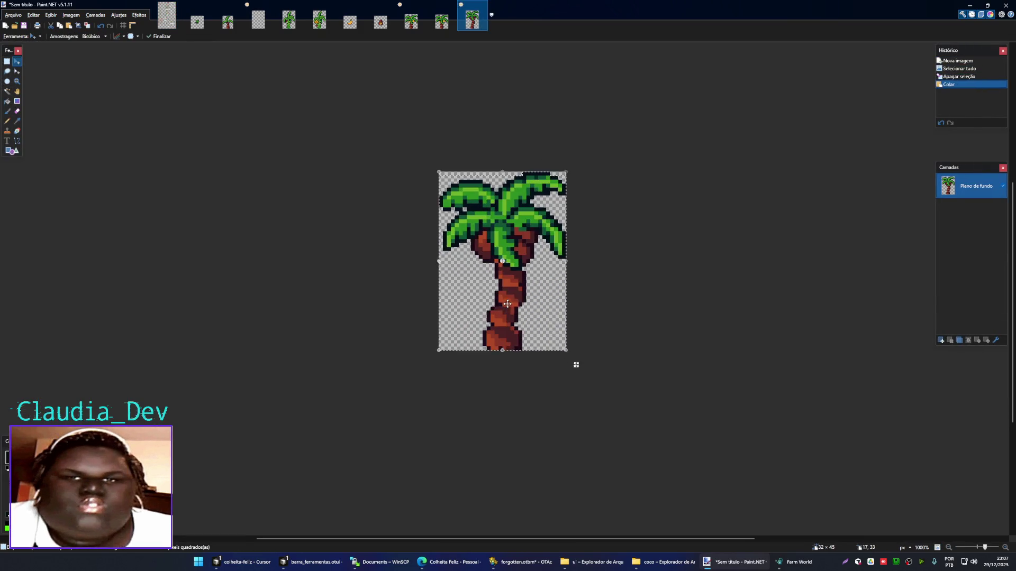
pyautogui.hotkey('ctrl', 'd')
# - Save the new image as 5, replacing the existing 5.png, and accept the PNG settings
pyautogui.hotkey('ctrl', 's')
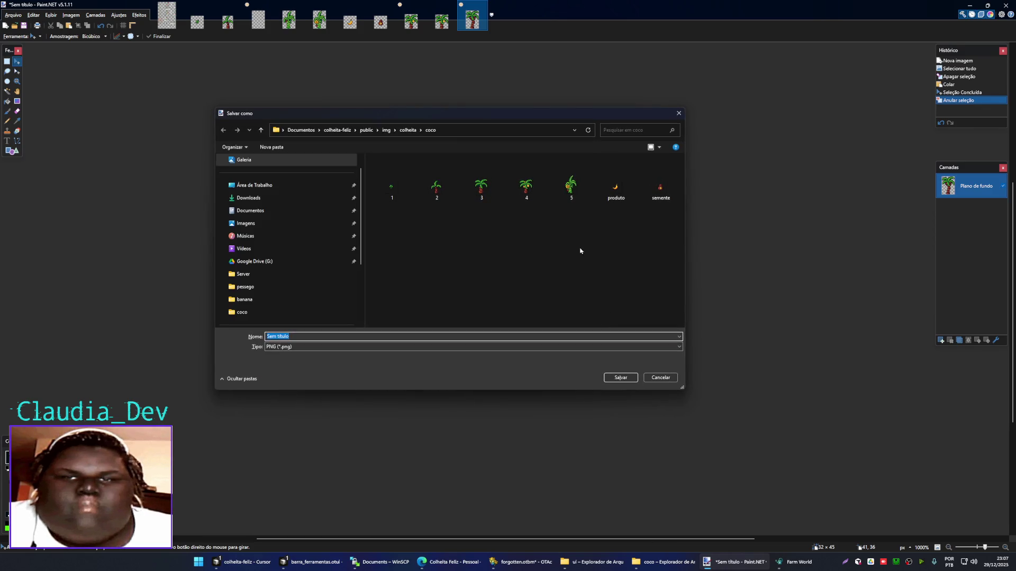
pyautogui.write('5')
pyautogui.click(620, 378)
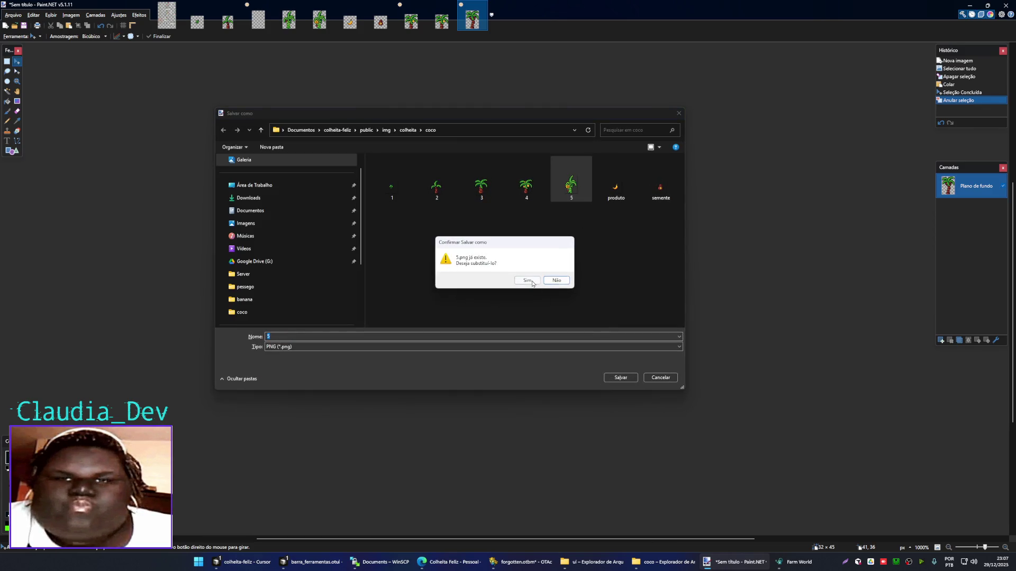
pyautogui.click(529, 281)
pyautogui.press('Return')
pyautogui.hotkey('ctrl', 'Tab')
pyautogui.scroll(-2, 449, 298)
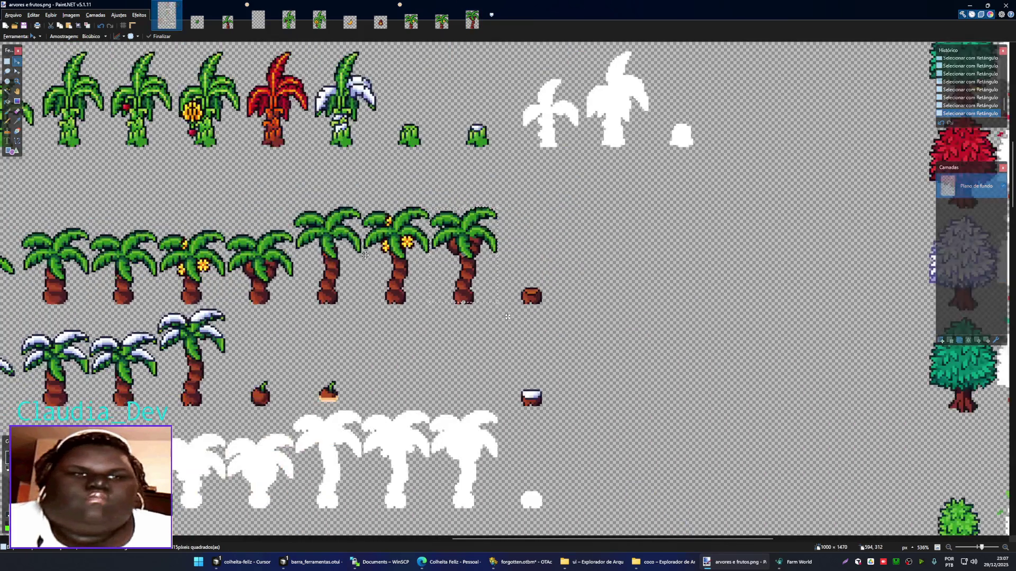
# - Select and copy the small red coconut sprite from the sheet
pyautogui.scroll(2, 449, 298)
pyautogui.scroll(3, 448, 297)
pyautogui.press('s')
pyautogui.moveTo(405, 214); pyautogui.dragTo(452, 267)
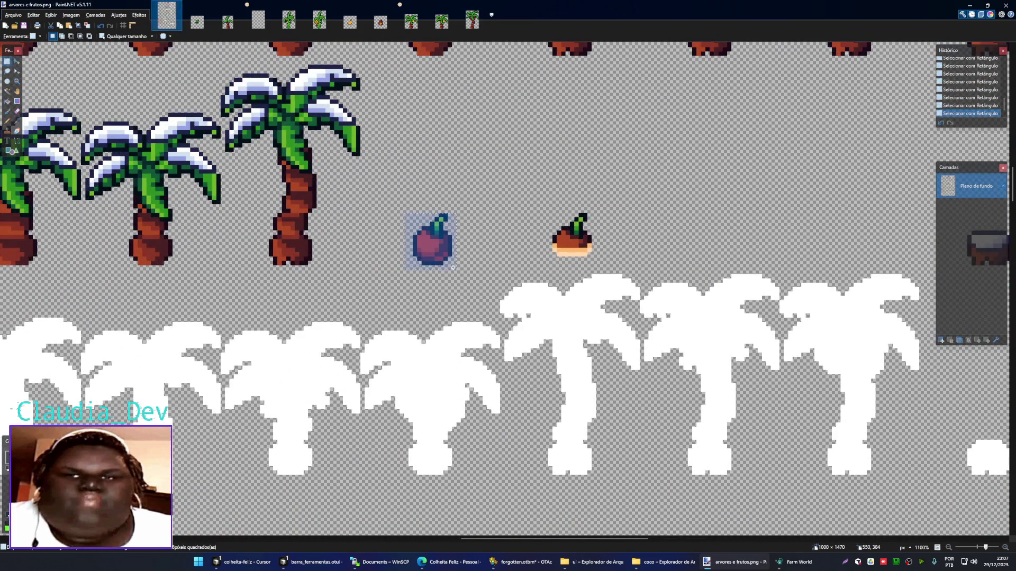
pyautogui.hotkey('ctrl', 'c')
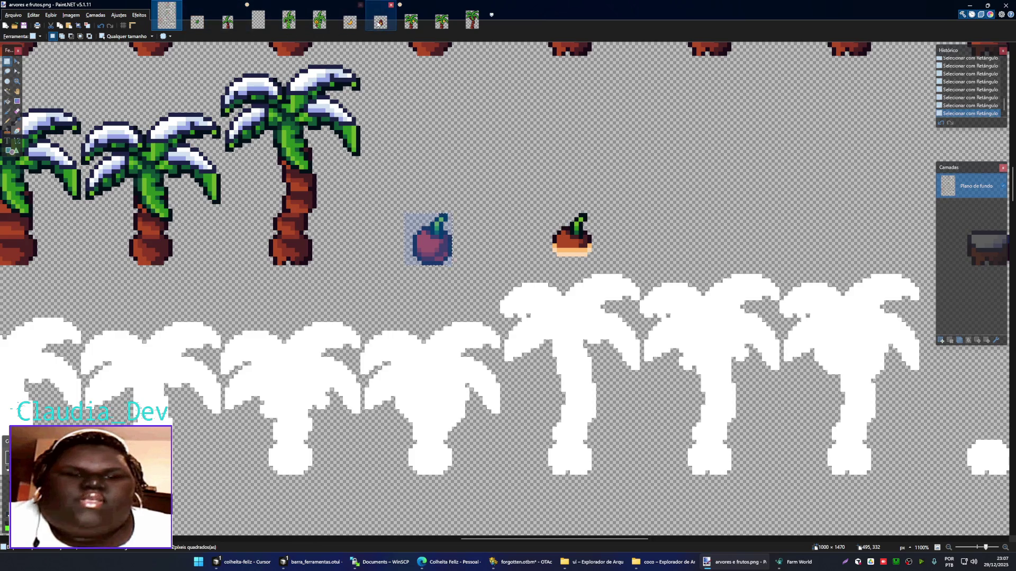
# - Erase produto.png's old picture and place the pasted coconut on its canvas
pyautogui.click(350, 21)
pyautogui.hotkey('ctrl', 'a')
pyautogui.press('Delete')
pyautogui.hotkey('ctrl', 'v')
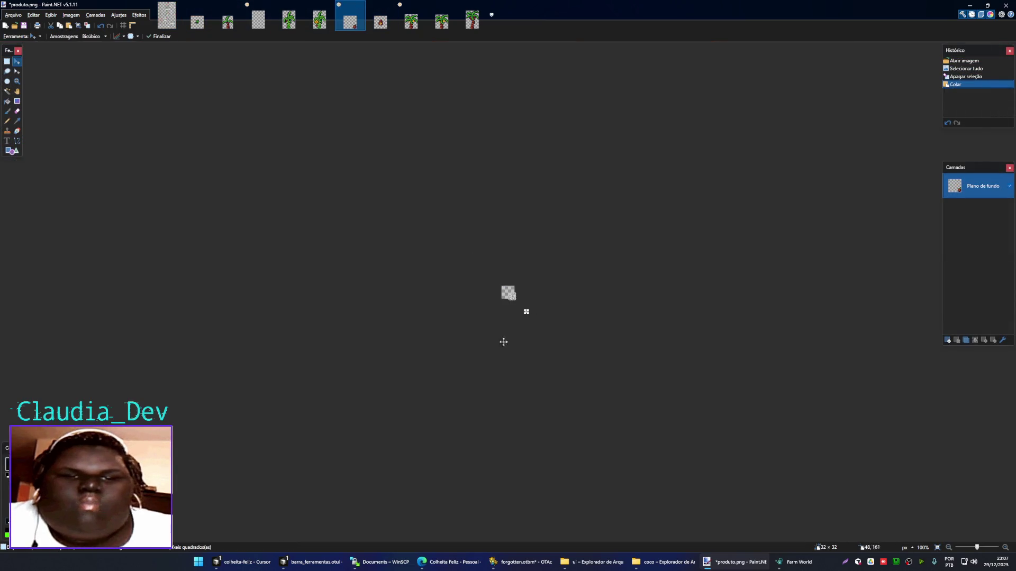
pyautogui.scroll(5, 503, 341)
pyautogui.scroll(3, 541, 333)
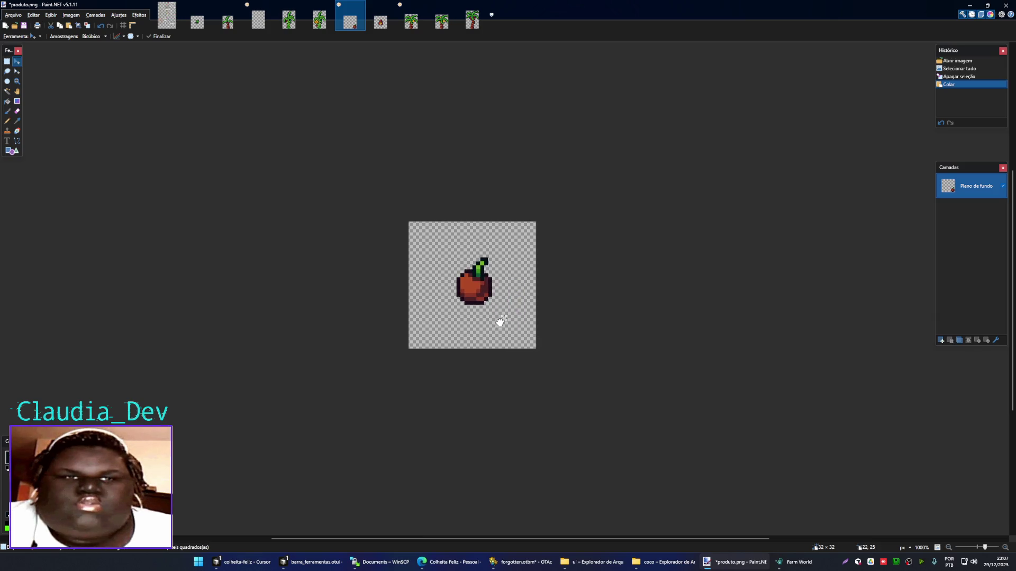
pyautogui.click(499, 323)
pyautogui.hotkey('ctrl', 'd')
# - Save over produto.png, confirming the replacement and PNG settings
pyautogui.hotkey('ctrl', 'shift', 's')
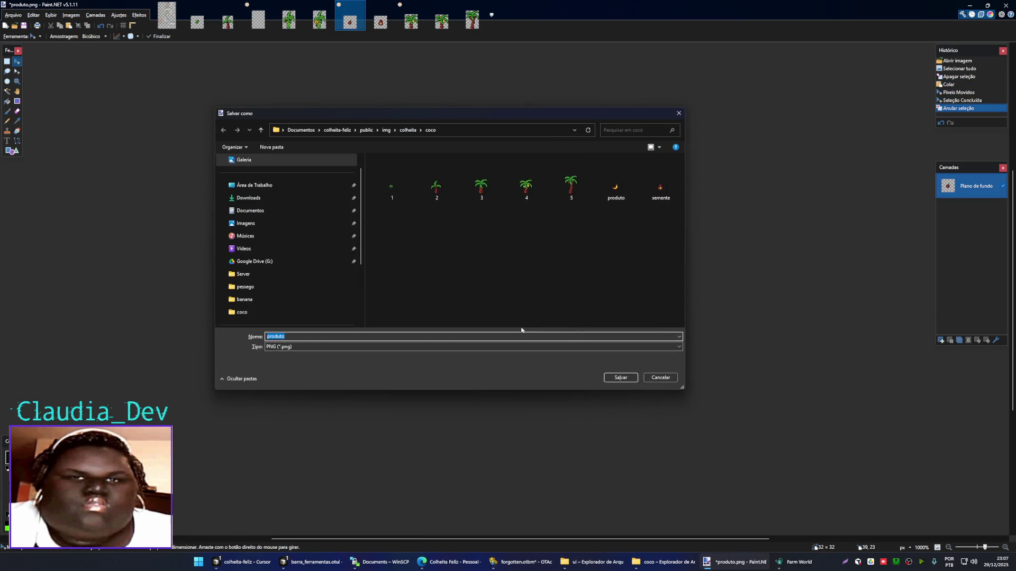
pyautogui.click(608, 193)
pyautogui.click(616, 379)
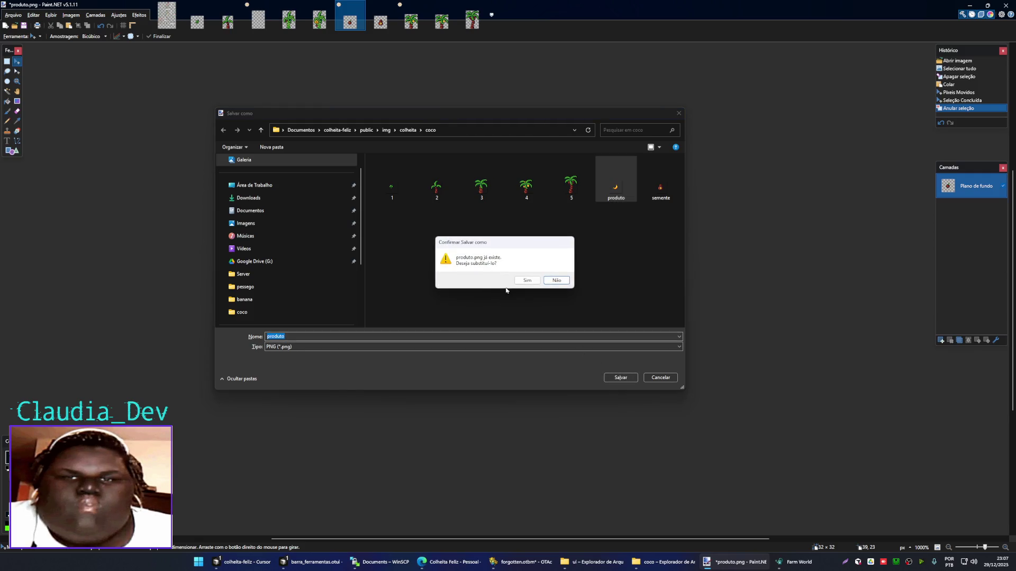
pyautogui.click(524, 281)
pyautogui.click(547, 314)
pyautogui.click(167, 16)
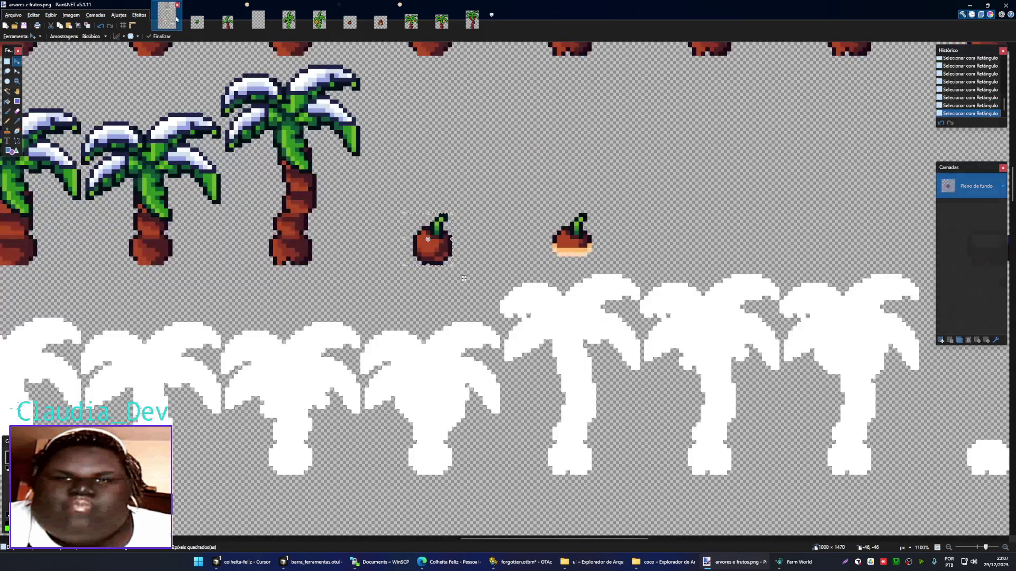
# - Zoom out and pan the arvores e frutos sheet to find the opened coconut in the fruit column
pyautogui.scroll(-3, 577, 227)
pyautogui.scroll(-2, 577, 227)
pyautogui.scroll(3, 604, 178)
pyautogui.scroll(-3, 604, 177)
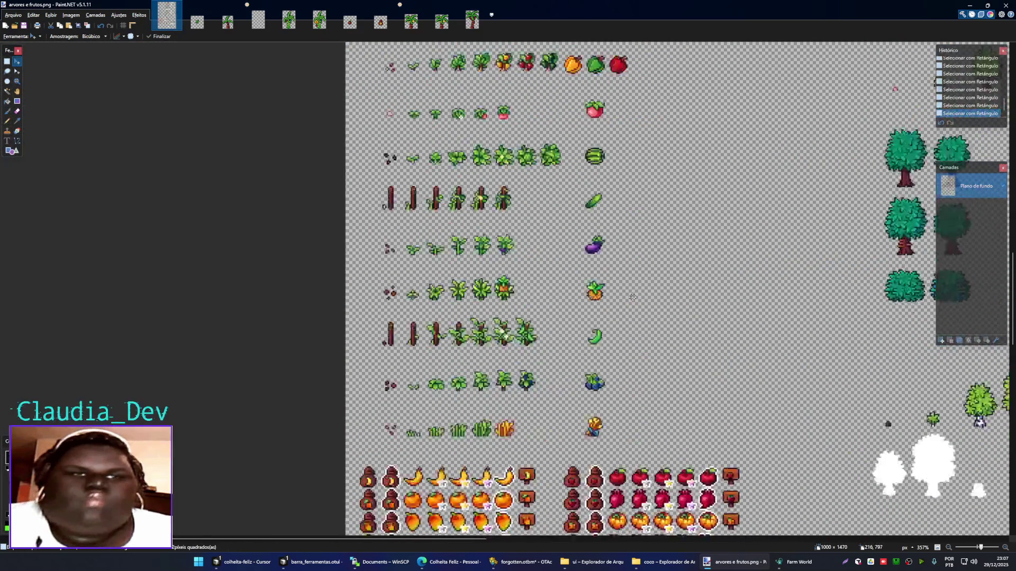
pyautogui.scroll(-5, 582, 178)
pyautogui.scroll(-1, 566, 178)
pyautogui.scroll(-1, 556, 179)
pyautogui.moveTo(555, 178)
pyautogui.mouseDown()
pyautogui.moveTo(540, 147)
pyautogui.moveTo(561, 151)
pyautogui.moveTo(507, 181)
pyautogui.moveTo(486, 164)
pyautogui.moveTo(468, 179)
pyautogui.moveTo(460, 303)
pyautogui.mouseUp()
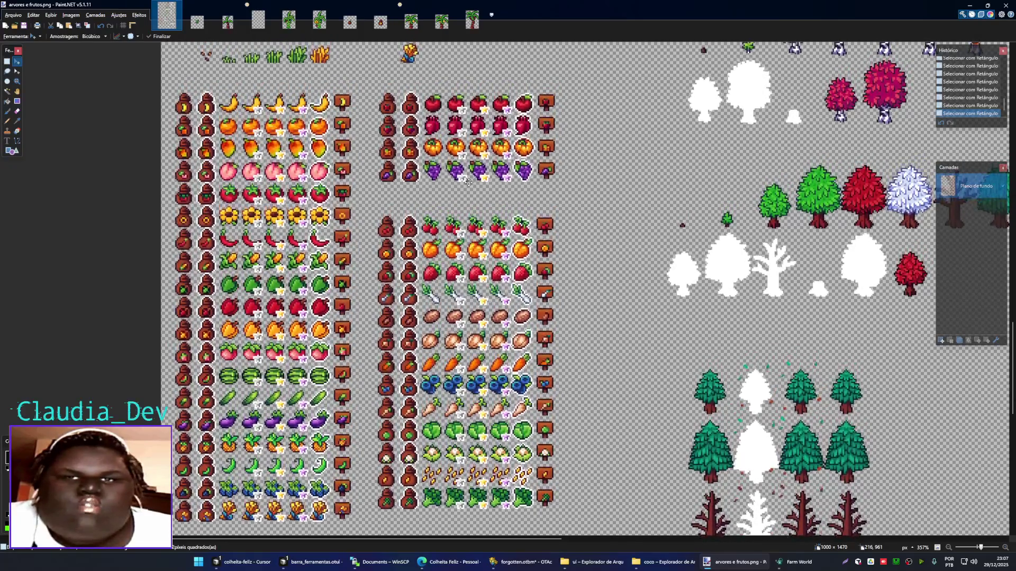
pyautogui.keyDown('ctrl'); pyautogui.scroll(-5, 459, 303); pyautogui.keyUp('ctrl')
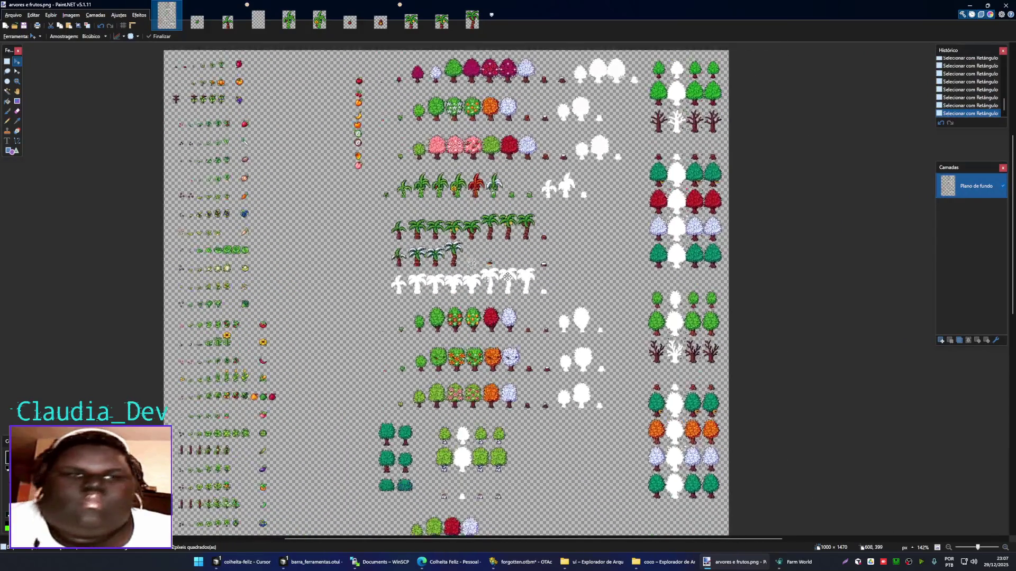
pyautogui.keyDown('ctrl'); pyautogui.scroll(4, 526, 324); pyautogui.keyUp('ctrl')
pyautogui.scroll(2, 492, 110)
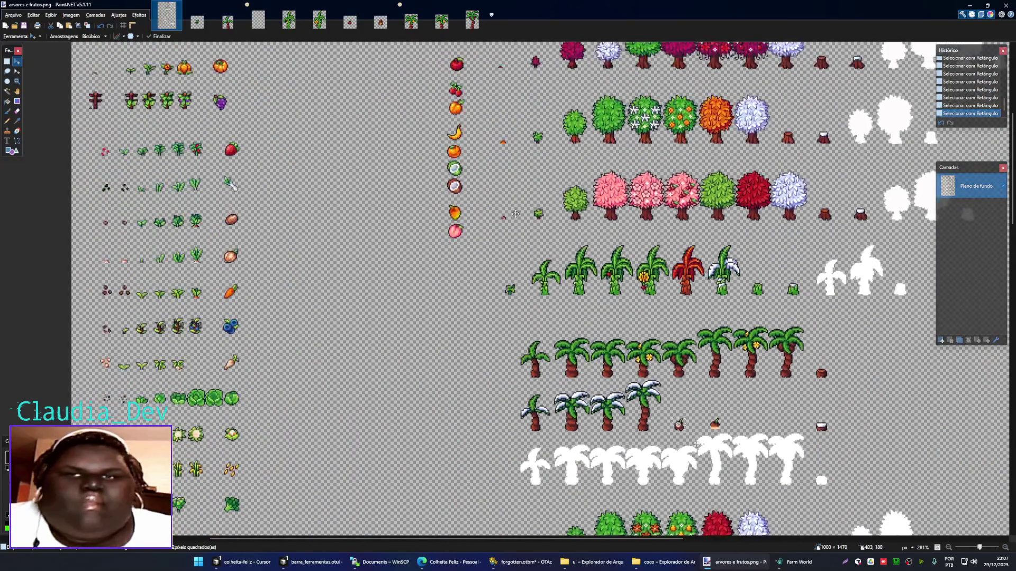
pyautogui.keyDown('ctrl'); pyautogui.scroll(5, 462, 167); pyautogui.keyUp('ctrl')
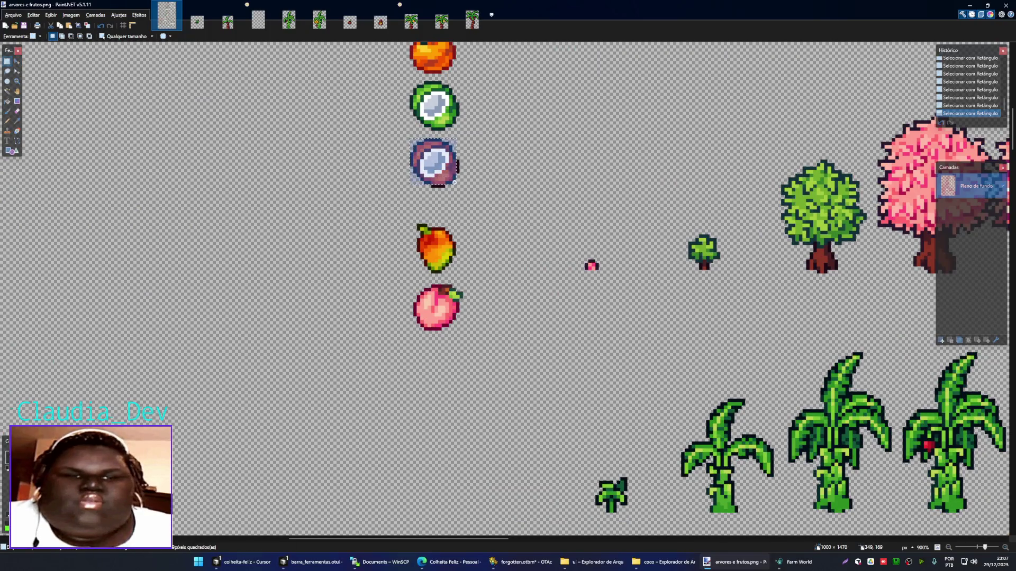
# - Replace produto.png's contents with the opened coconut, centred on the canvas
pyautogui.click(361, 25)
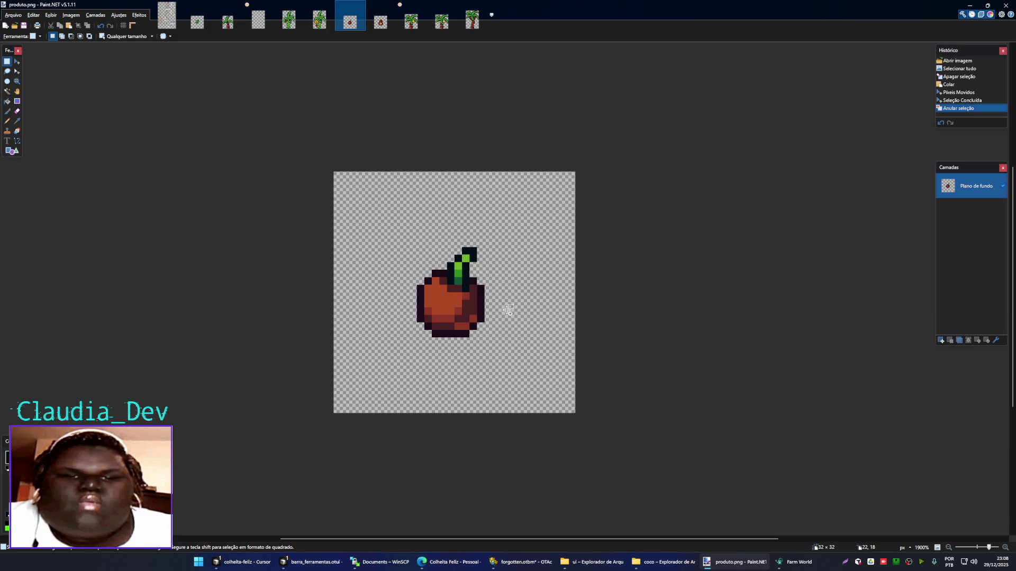
pyautogui.hotkey('ctrl', 'a')
pyautogui.press('Delete')
pyautogui.hotkey('ctrl', 'v')
pyautogui.moveTo(585, 424); pyautogui.dragTo(519, 365)
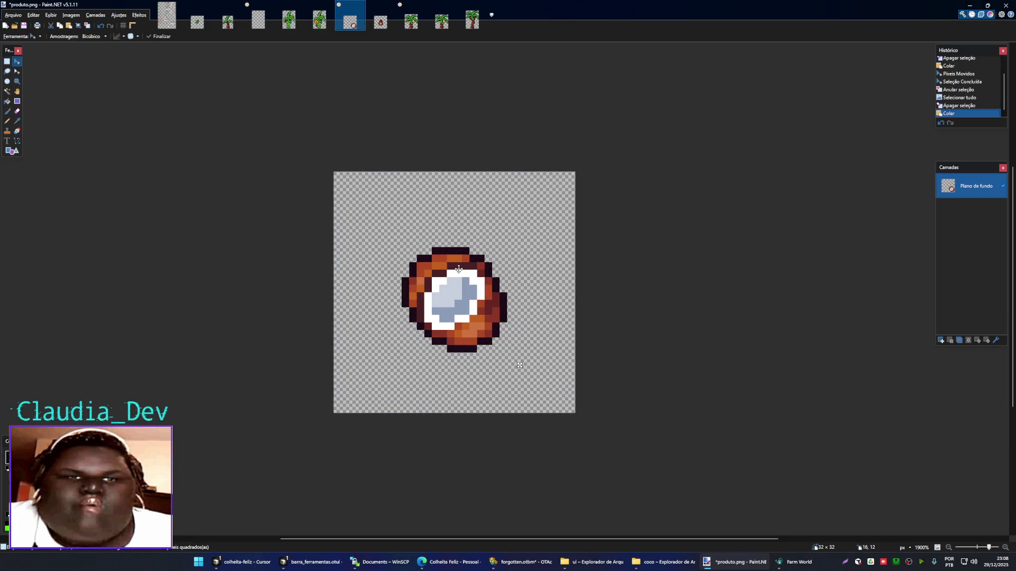
pyautogui.moveTo(458, 270); pyautogui.dragTo(458, 262)
pyautogui.hotkey('ctrl', 'd')
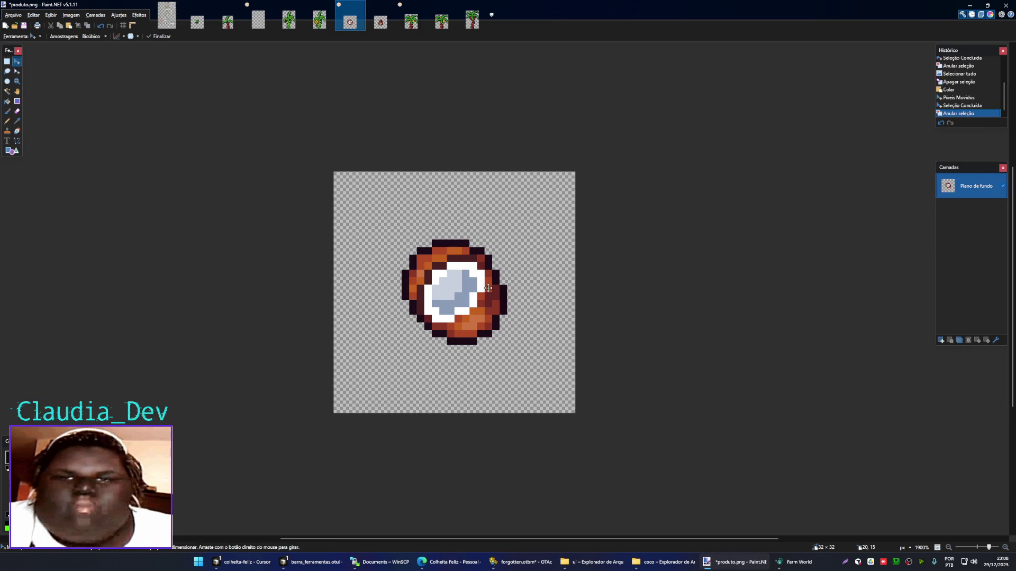
pyautogui.scroll(-5, 488, 288)
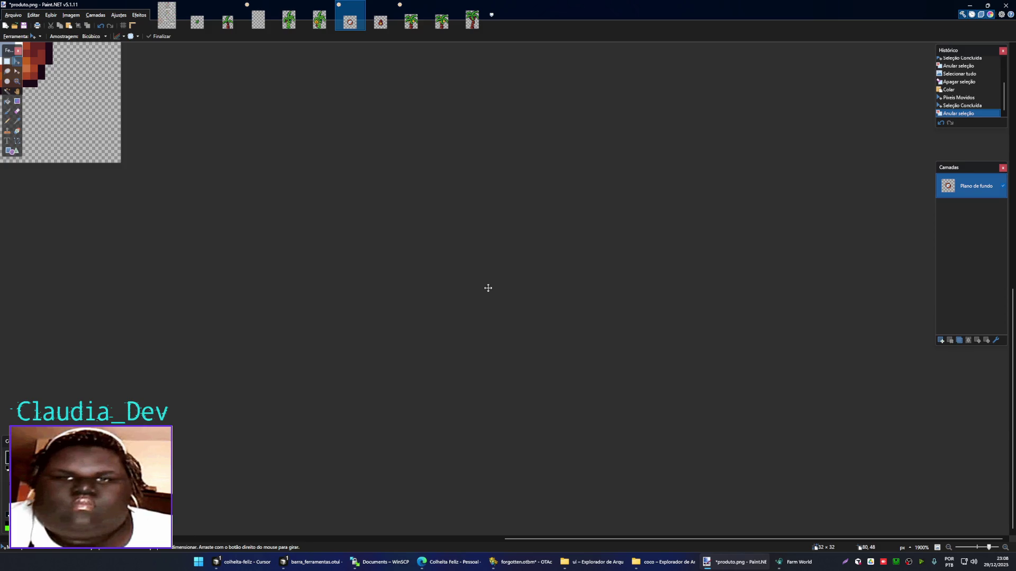
pyautogui.keyDown('ctrl'); pyautogui.scroll(-2, 470, 279); pyautogui.keyUp('ctrl')
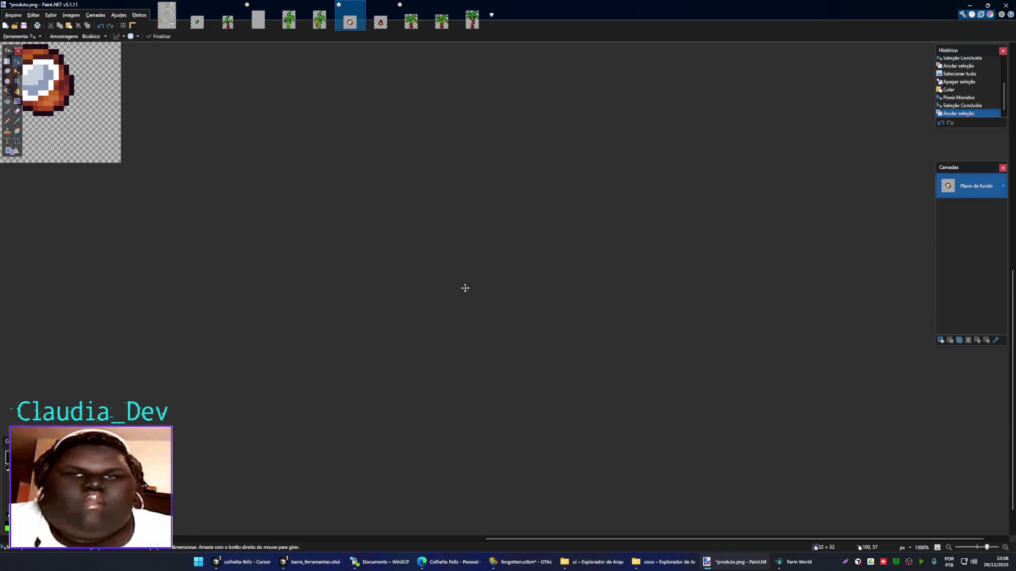
pyautogui.keyDown('ctrl'); pyautogui.scroll(-2, 466, 285); pyautogui.keyUp('ctrl')
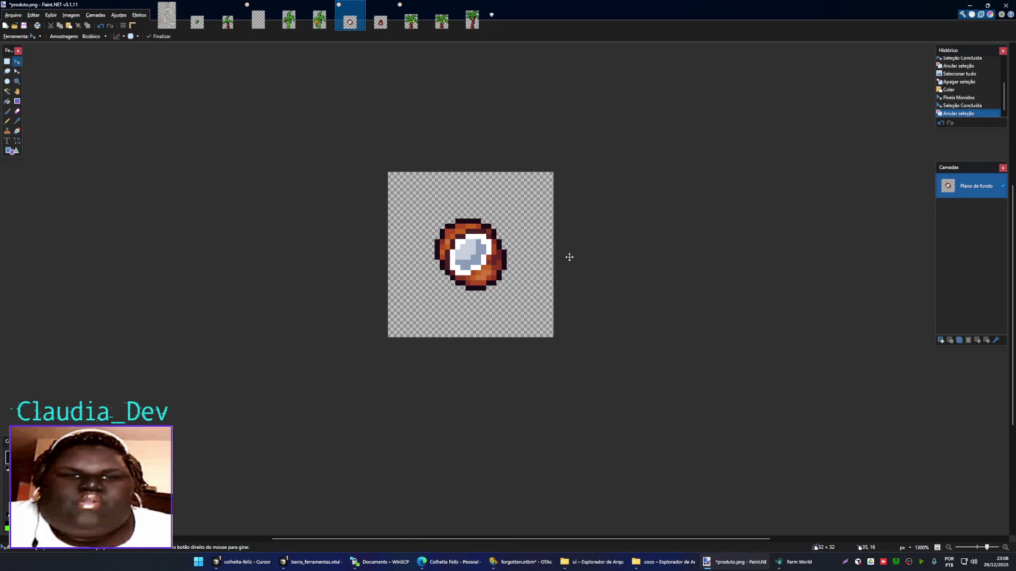
# - Save over produto.png, confirming the overwrite and PNG settings
pyautogui.hotkey('ctrl', 'shift', 's')
pyautogui.click(616, 181)
pyautogui.click(613, 377)
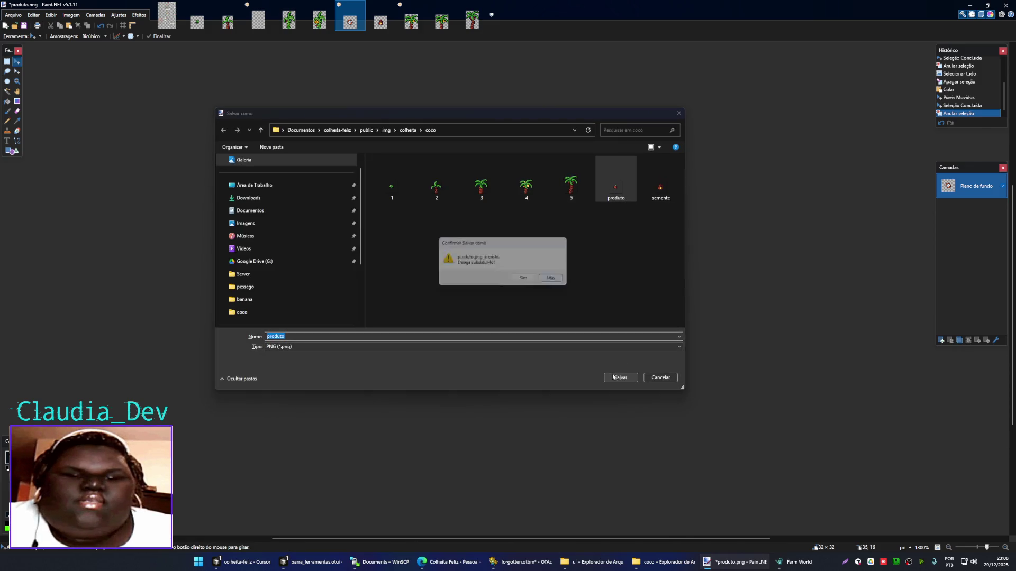
pyautogui.click(523, 278)
pyautogui.click(545, 313)
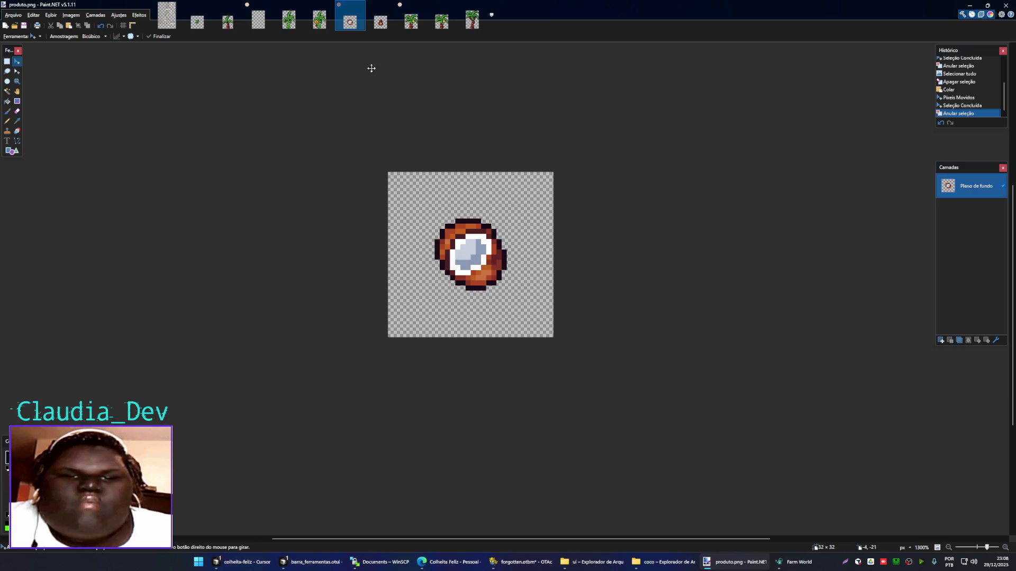
pyautogui.click(167, 17)
# - Paste the copied coconut into semente.png on top of the seed bag
pyautogui.keyDown('ctrl'); pyautogui.scroll(-3, 455, 211); pyautogui.keyUp('ctrl')
pyautogui.keyDown('ctrl'); pyautogui.scroll(2, 455, 143); pyautogui.keyUp('ctrl')
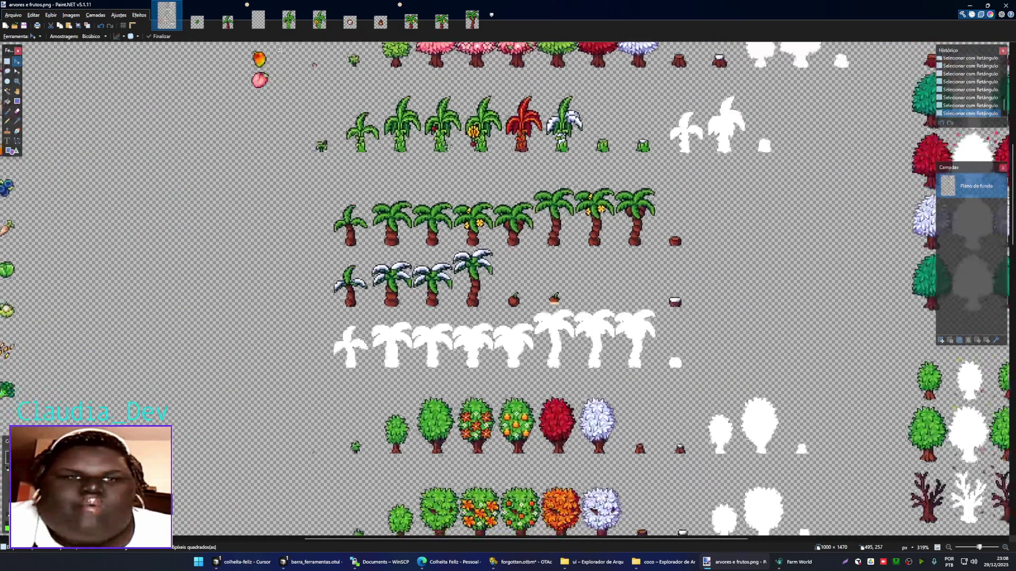
pyautogui.keyDown('ctrl'); pyautogui.scroll(4, 474, 258); pyautogui.keyUp('ctrl')
pyautogui.keyDown('ctrl'); pyautogui.scroll(2, 475, 258); pyautogui.keyUp('ctrl')
pyautogui.press('s')
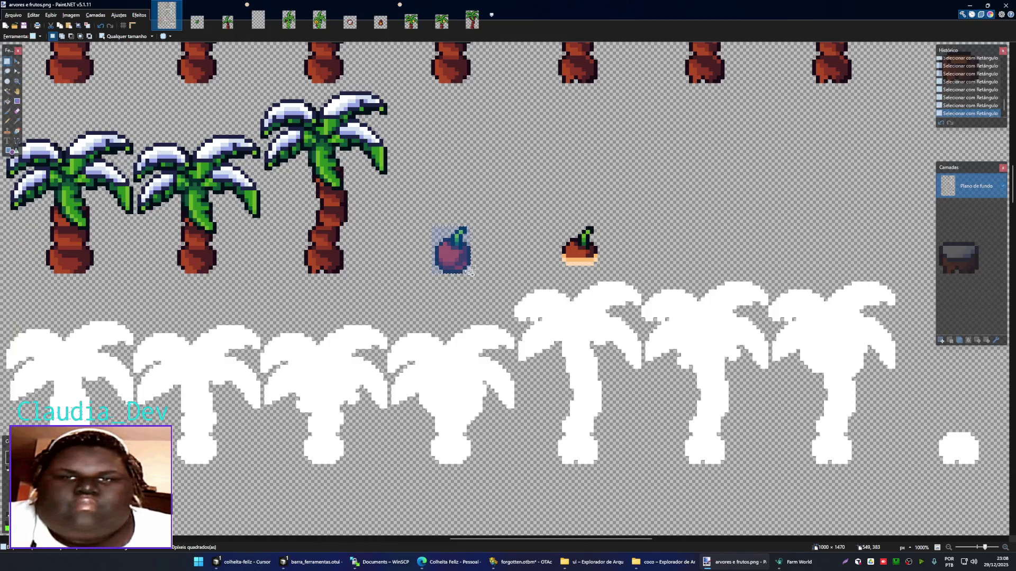
pyautogui.click(379, 24)
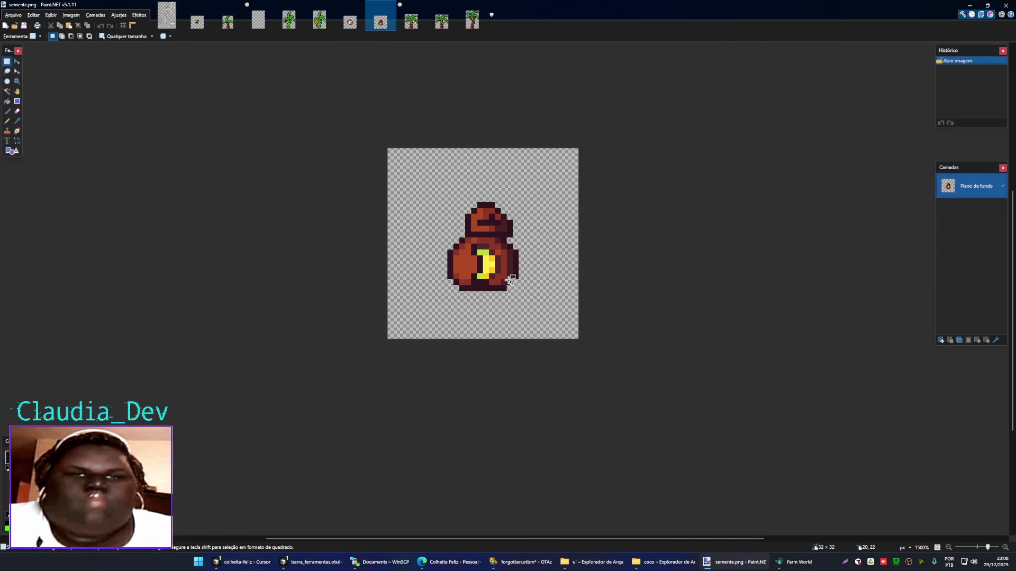
pyautogui.hotkey('ctrl', 'v')
pyautogui.moveTo(554, 330); pyautogui.dragTo(488, 274)
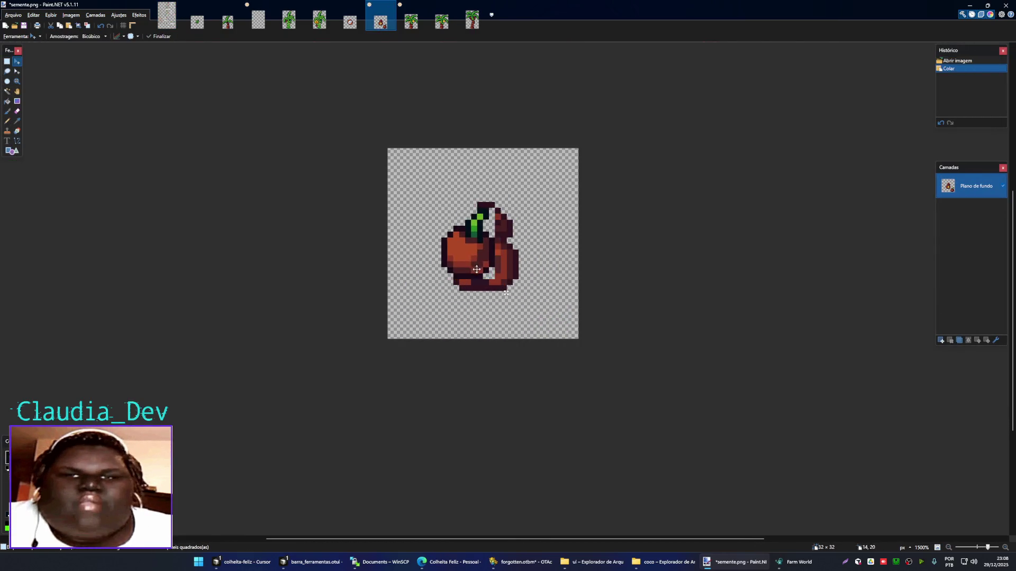
# - Clear semente.png and paste the red coconut centred on the empty canvas
pyautogui.hotkey('ctrl', 'a')
pyautogui.press('Delete')
pyautogui.hotkey('ctrl', 'v')
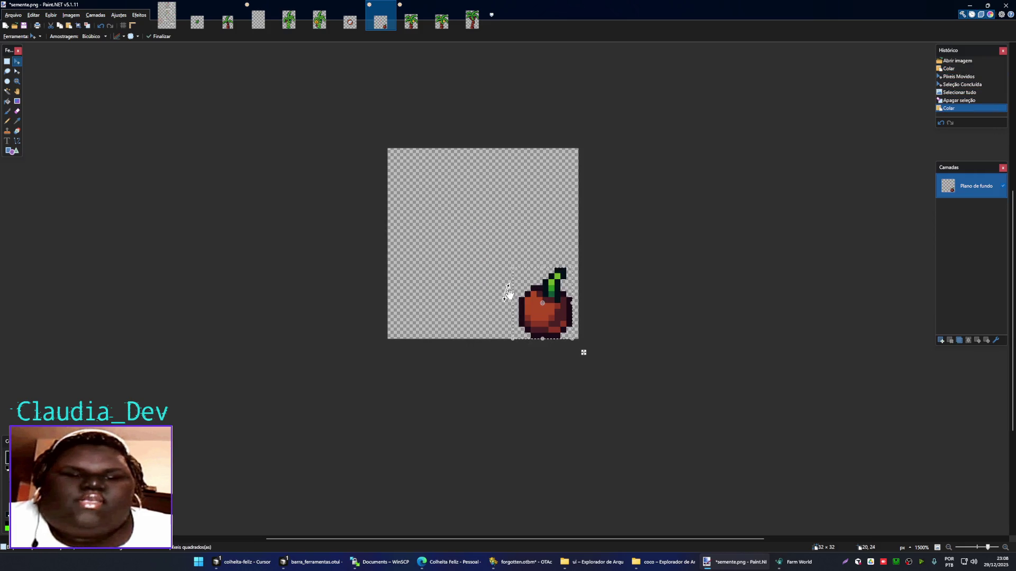
pyautogui.moveTo(564, 318); pyautogui.dragTo(497, 256)
pyautogui.hotkey('ctrl', 'd')
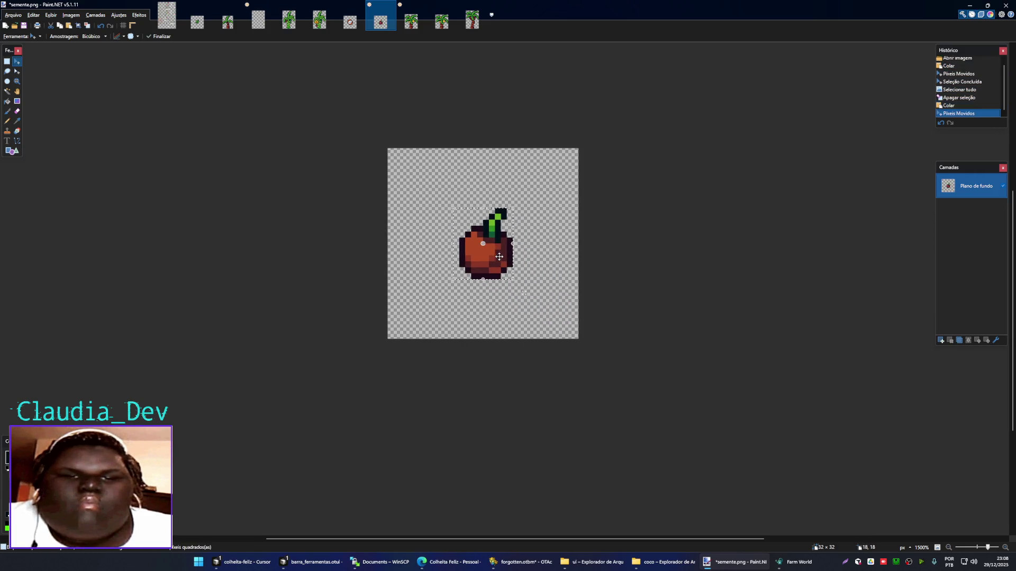
# - Save over semente.png, confirming the overwrite and PNG settings
pyautogui.hotkey('ctrl', 'shift', 's')
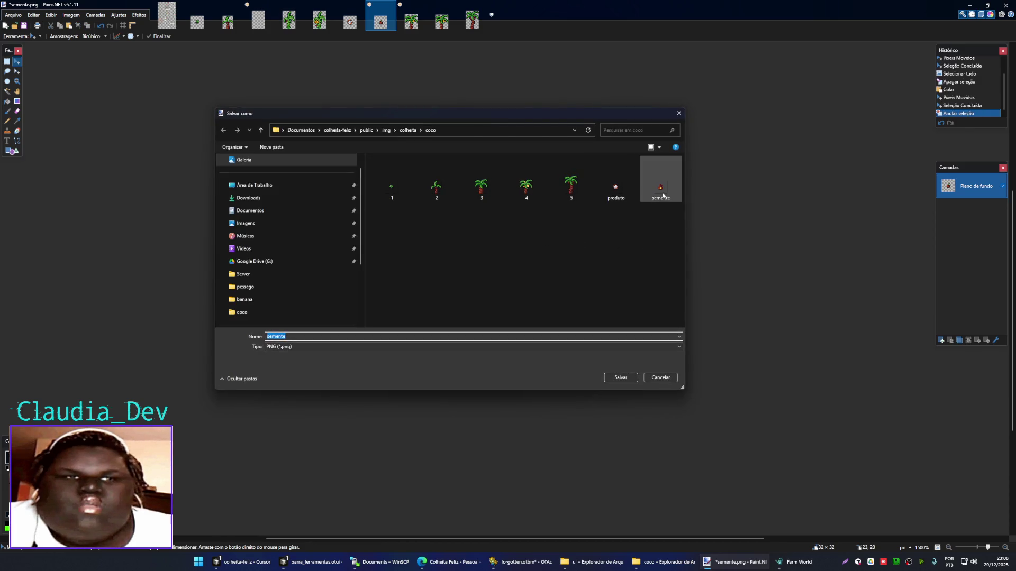
pyautogui.click(620, 377)
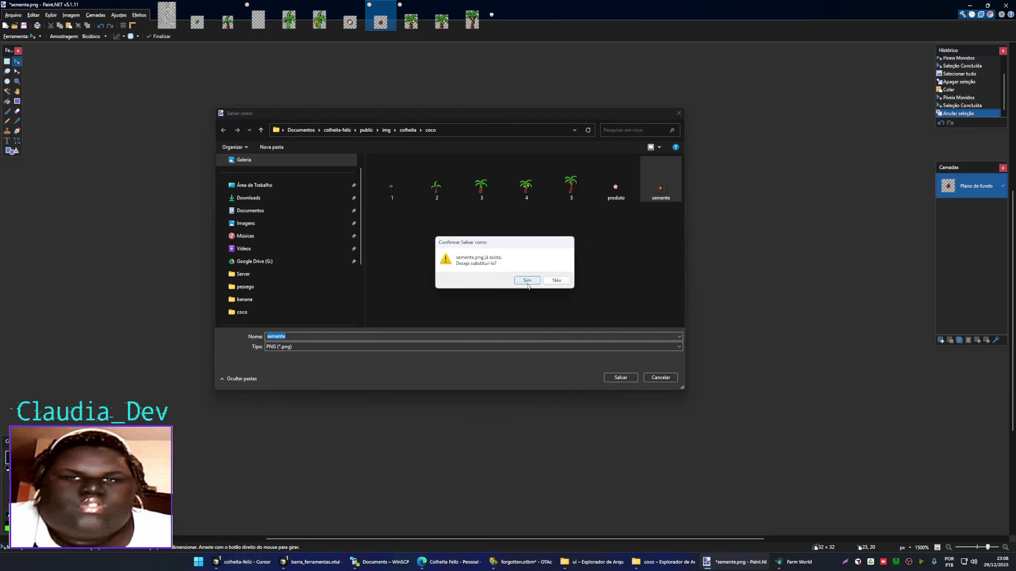
pyautogui.click(527, 279)
pyautogui.click(547, 314)
pyautogui.click(167, 15)
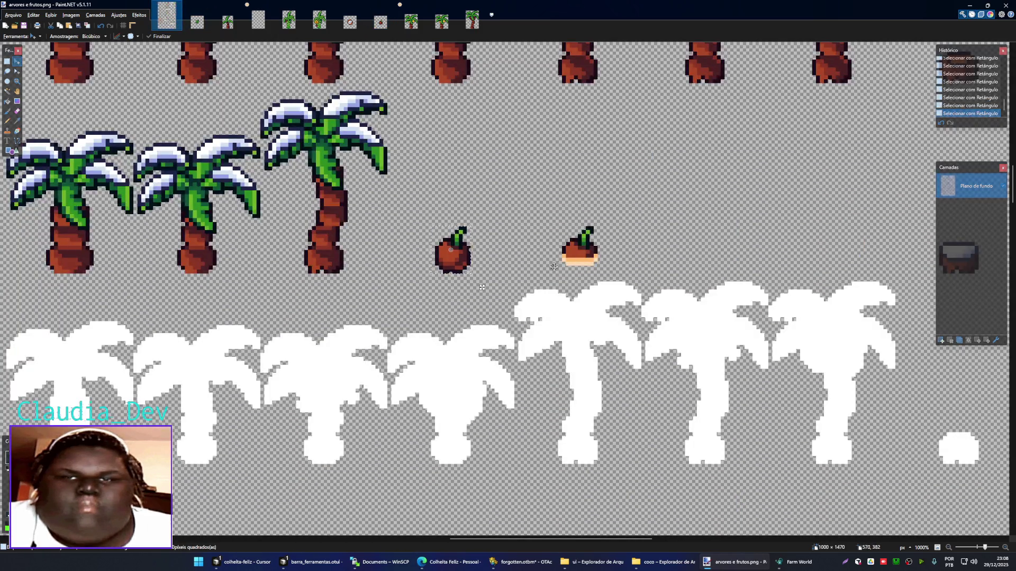
# - Replace 1.png's old growth-stage picture with the sprouting coconut, centred
pyautogui.moveTo(560, 219); pyautogui.dragTo(601, 264)
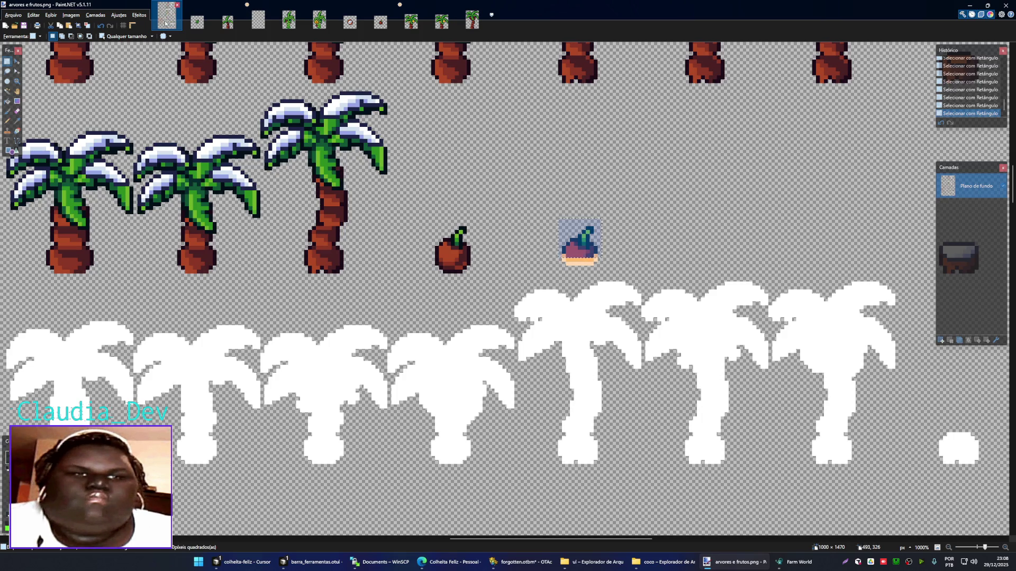
pyautogui.click(197, 21)
pyautogui.hotkey('ctrl', 'a')
pyautogui.press('Delete')
pyautogui.hotkey('ctrl', 'v')
pyautogui.moveTo(688, 474); pyautogui.dragTo(612, 371)
pyautogui.hotkey('ctrl', 'd')
# - Erase the stray pixels below and beside the sprouting coconut
pyautogui.press('s')
pyautogui.press('Delete')
pyautogui.moveTo(536, 370); pyautogui.dragTo(536, 375)
pyautogui.press('Delete')
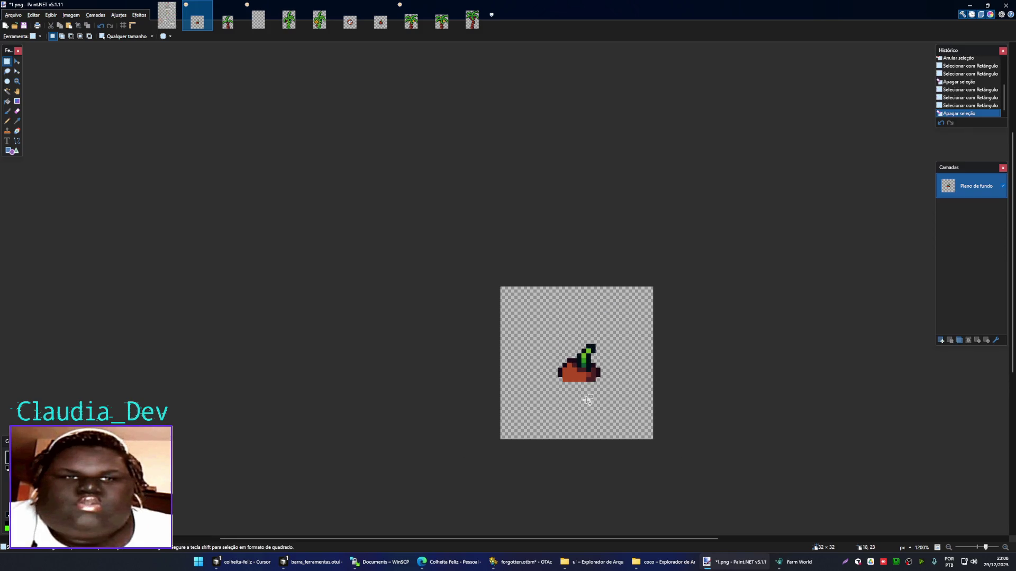
pyautogui.scroll(-5, 585, 400)
pyautogui.scroll(1, 585, 400)
pyautogui.scroll(1, 585, 401)
pyautogui.moveTo(608, 400); pyautogui.dragTo(540, 380)
pyautogui.press('Delete')
pyautogui.hotkey('ctrl', 'd')
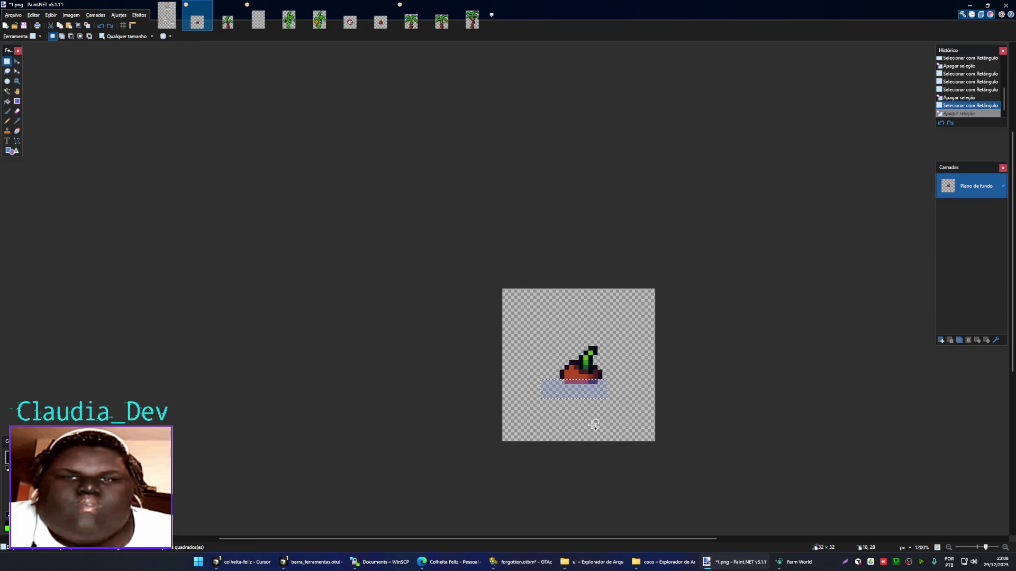
pyautogui.scroll(-1, 593, 420)
# - Save the sprout over 1.png in the coco folder, accepting the PNG options, and close the images
pyautogui.hotkey('ctrl', 'shift', 's')
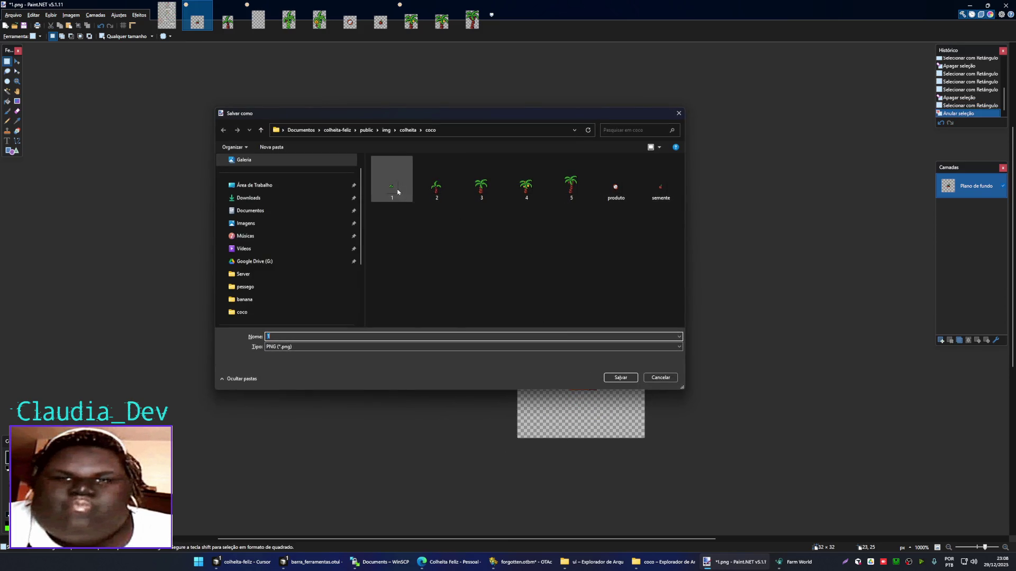
pyautogui.click(627, 377)
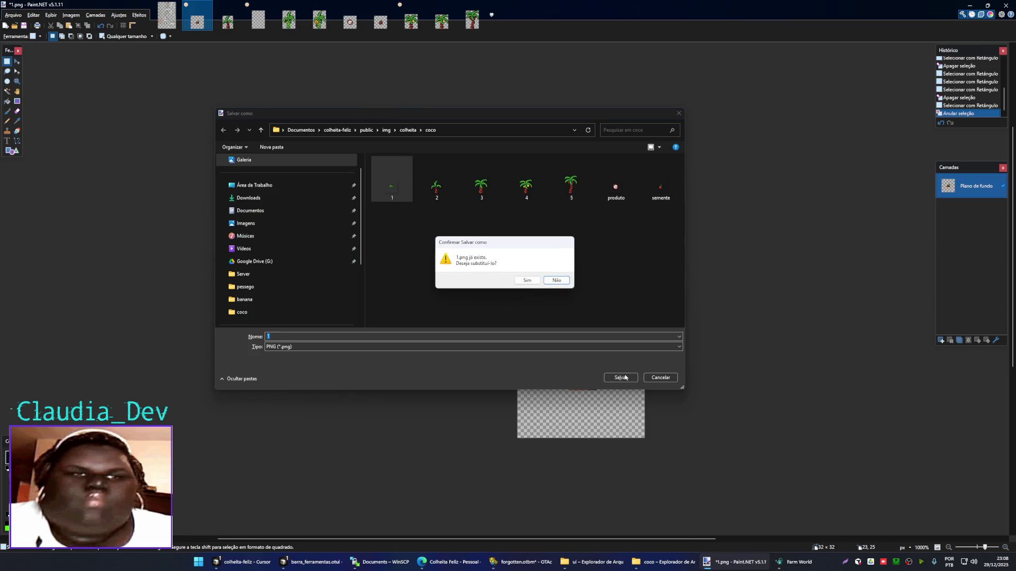
pyautogui.click(526, 280)
pyautogui.press('Return')
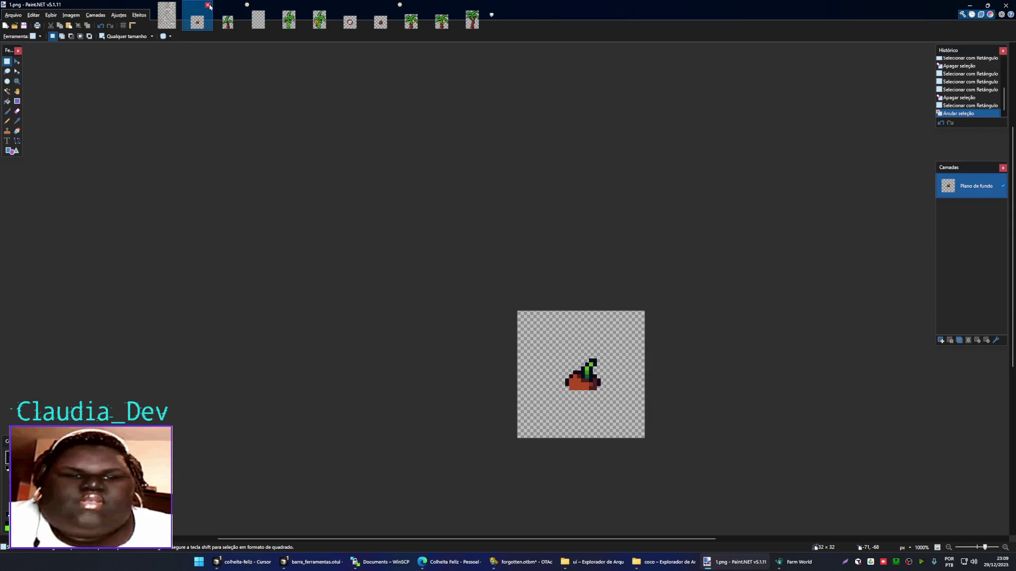
pyautogui.hotkey('ctrl', 'w')
pyautogui.hotkey('ctrl', 'w')
pyautogui.hotkey('ctrl', 'w')
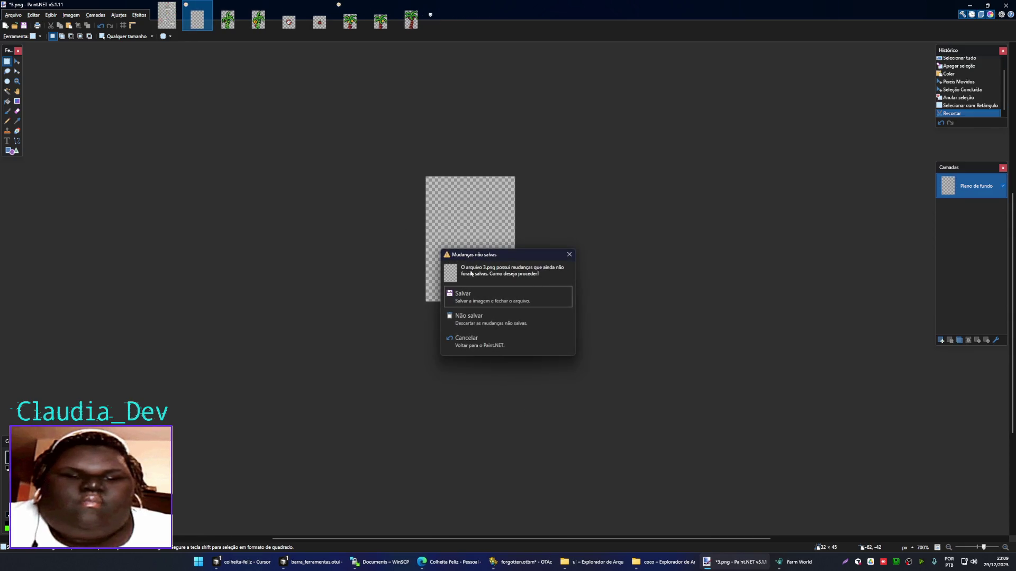
# - Close 3.png and the untitled image without saving, leaving the arvores e frutos.png spritesheet
pyautogui.click(492, 317)
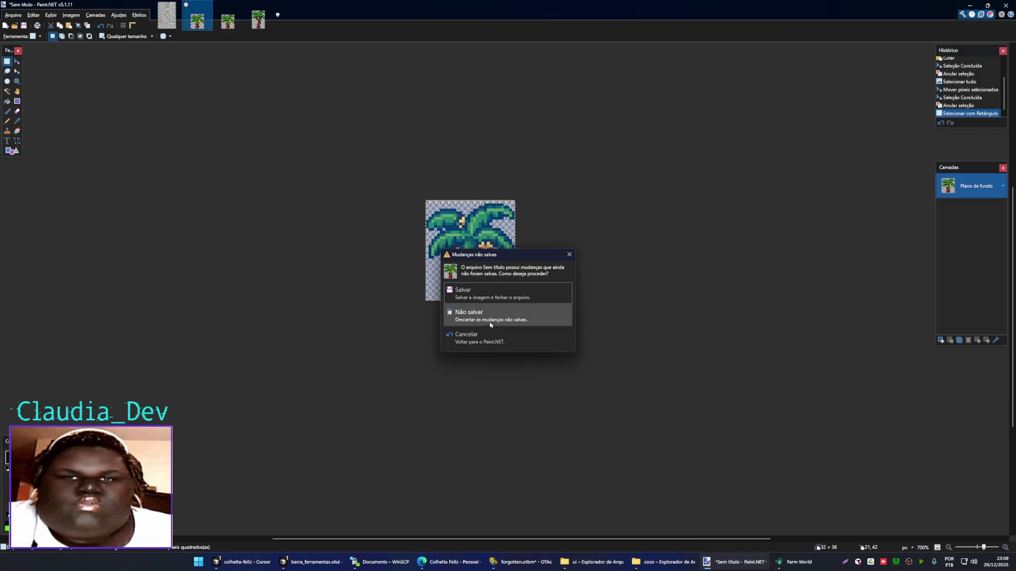
pyautogui.click(489, 325)
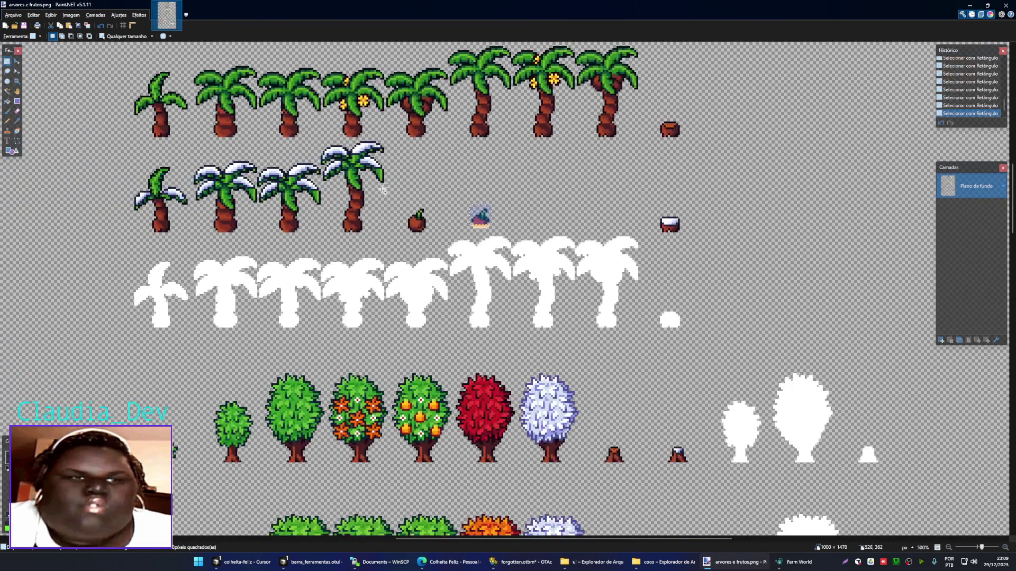
pyautogui.scroll(-3, 382, 189)
pyautogui.scroll(1, 488, 210)
pyautogui.moveTo(488, 210); pyautogui.dragTo(492, 208)
pyautogui.moveTo(405, 153)
pyautogui.mouseDown()
pyautogui.moveTo(402, 256)
pyautogui.moveTo(452, 141)
pyautogui.mouseUp()
# - Pan and scroll across the arvores e frutos.png spritesheet to look over its sprite rows
pyautogui.scroll(-1, 455, 158)
pyautogui.scroll(-1, 471, 222)
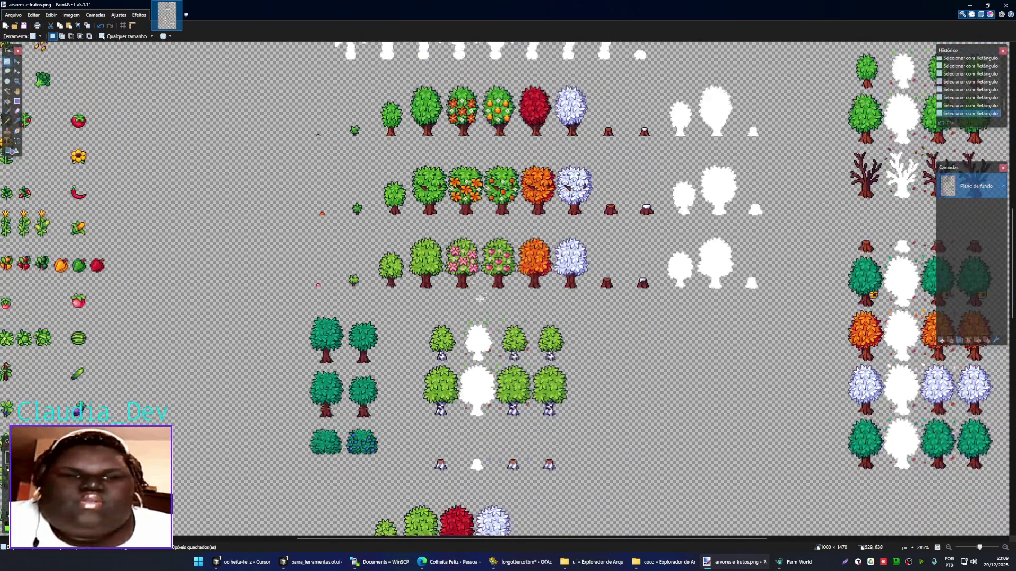
pyautogui.scroll(-1, 482, 258)
pyautogui.moveTo(482, 258)
pyautogui.mouseDown()
pyautogui.moveTo(305, 213)
pyautogui.moveTo(432, 130)
pyautogui.mouseUp()
pyautogui.scroll(-2, 455, 404)
pyautogui.scroll(-2, 456, 403)
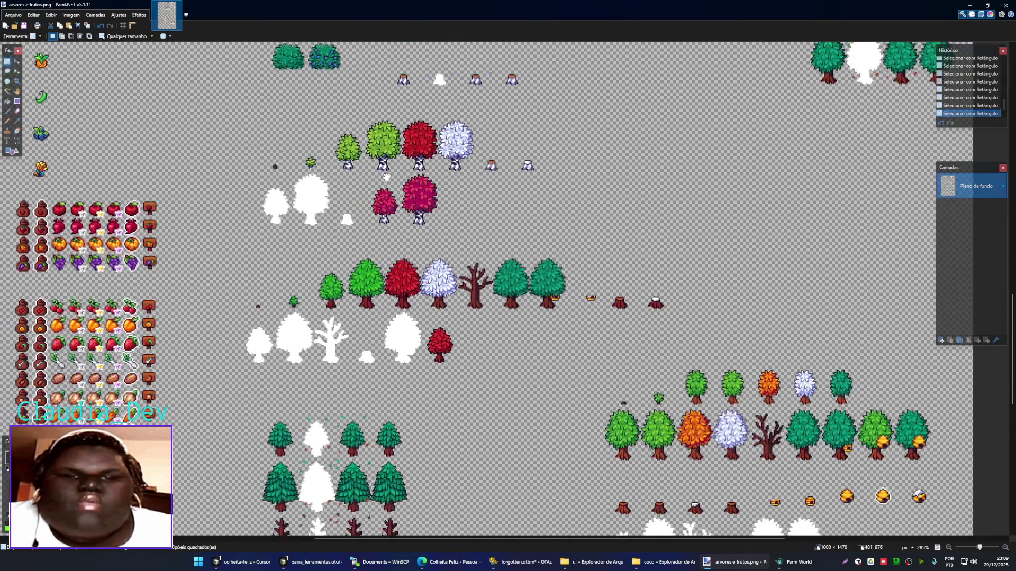
pyautogui.moveTo(456, 403)
pyautogui.mouseDown()
pyautogui.moveTo(409, 290)
pyautogui.moveTo(525, 220)
pyautogui.mouseUp()
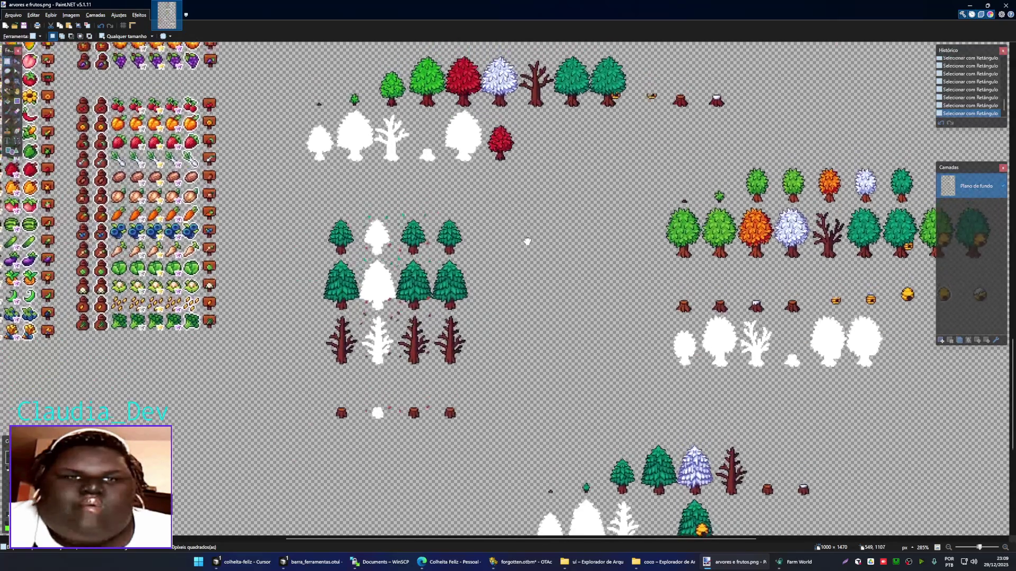
pyautogui.scroll(4, 542, 195)
pyautogui.scroll(4, 541, 195)
pyautogui.scroll(3, 571, 238)
pyautogui.scroll(3, 603, 286)
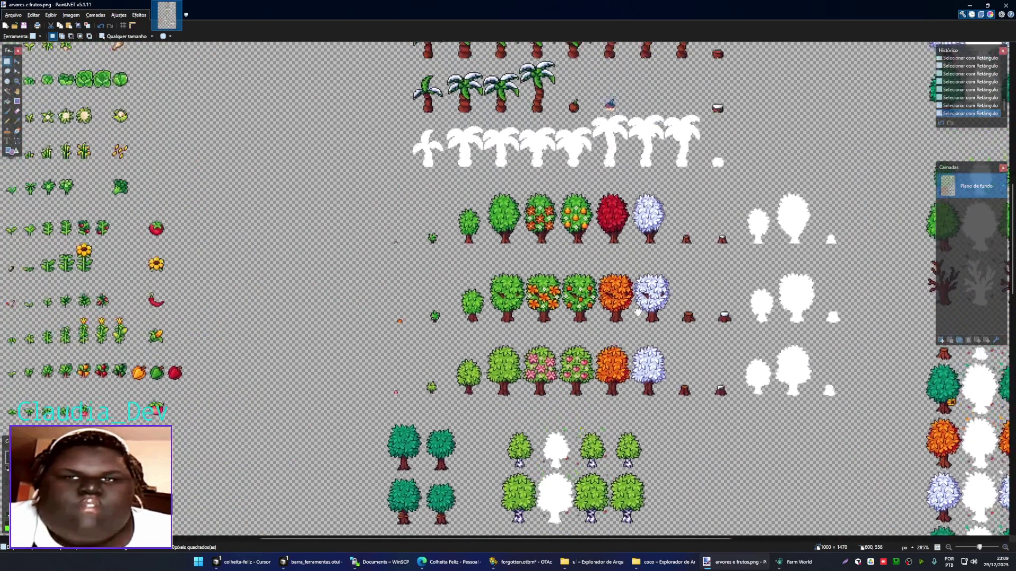
pyautogui.scroll(2, 631, 329)
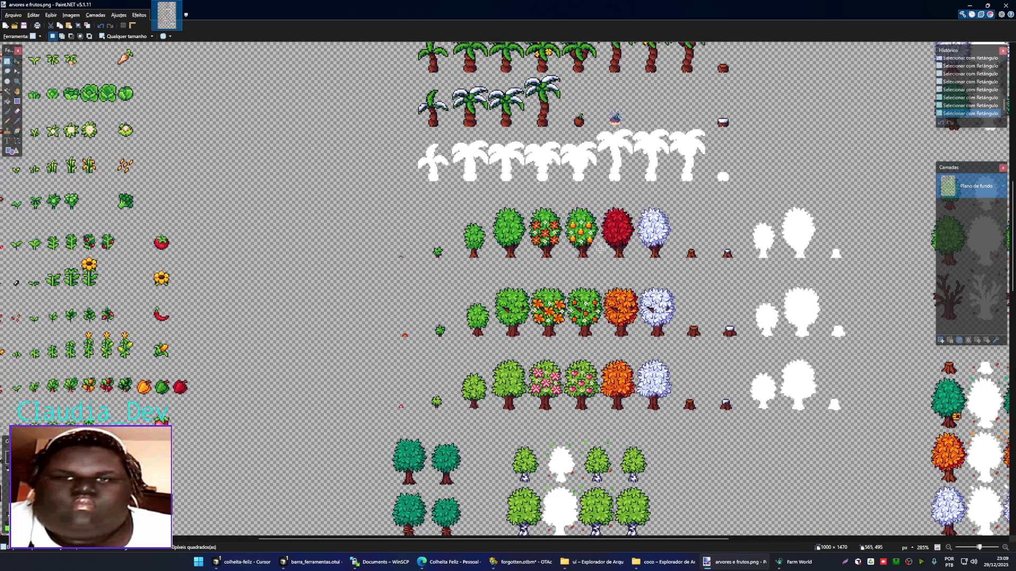
pyautogui.scroll(3, 567, 225)
pyautogui.scroll(2, 492, 238)
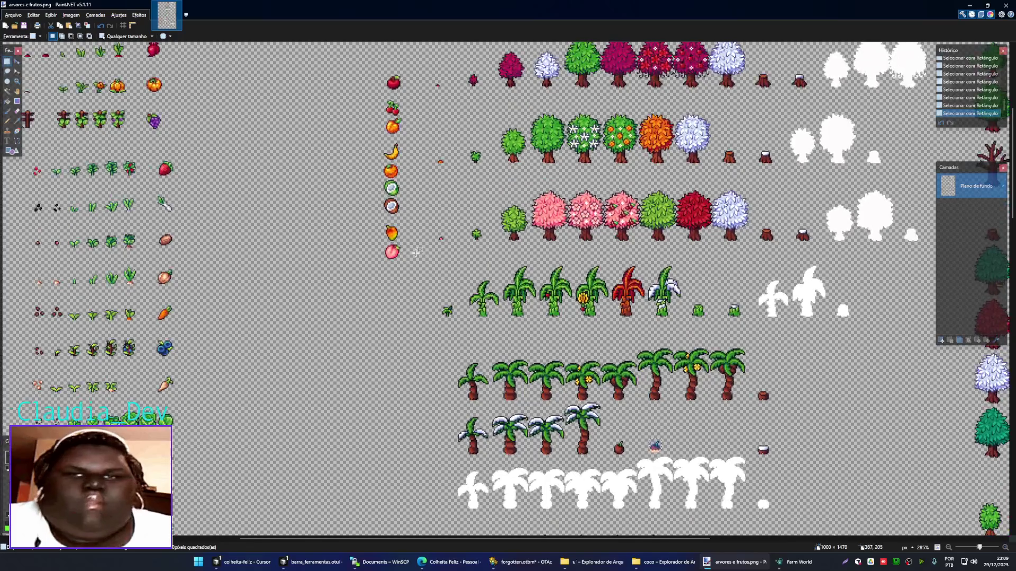
pyautogui.scroll(1, 529, 275)
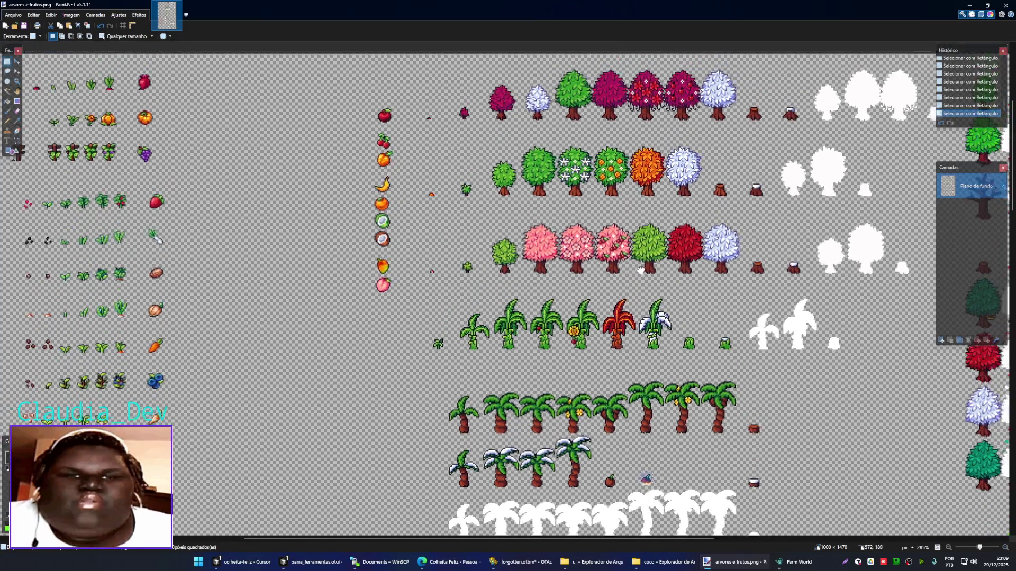
pyautogui.scroll(1, 600, 205)
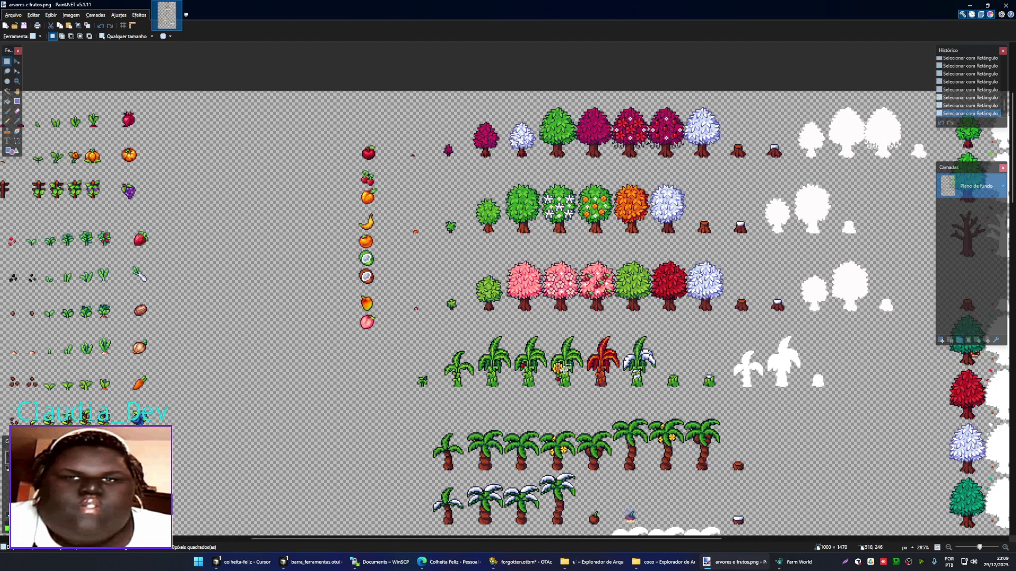
pyautogui.scroll(-1, 564, 362)
pyautogui.scroll(-5, 582, 318)
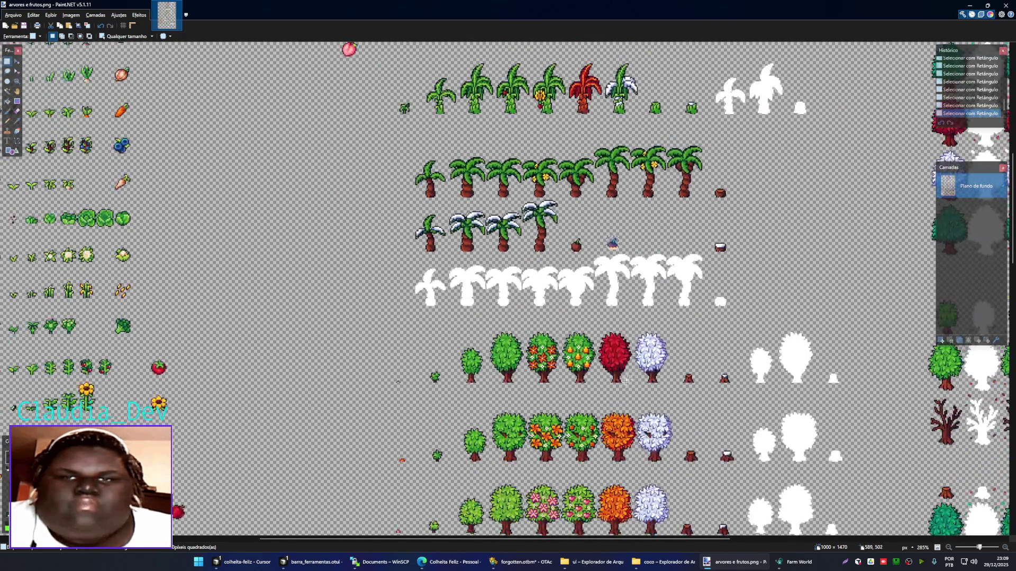
pyautogui.scroll(-3, 613, 248)
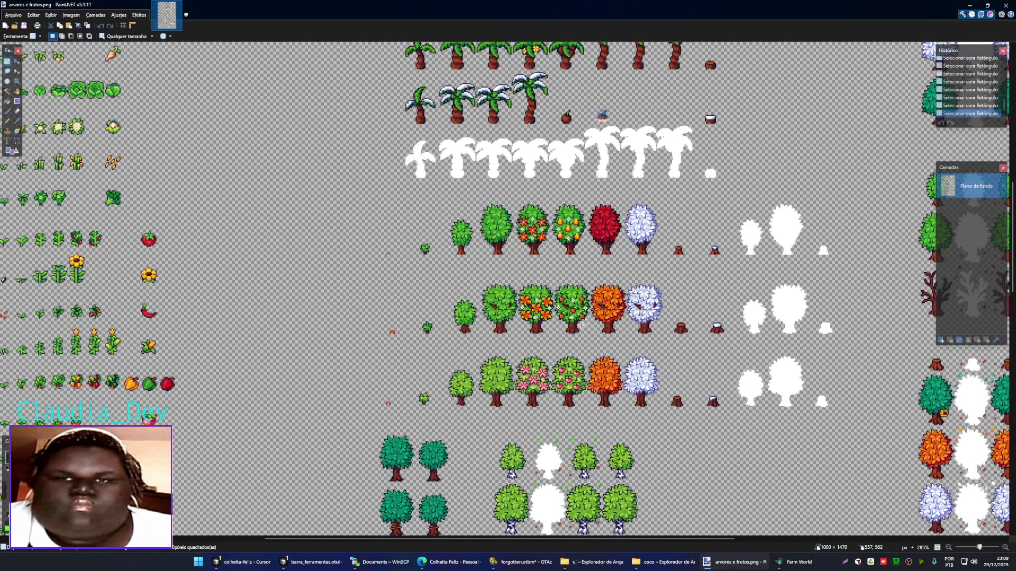
pyautogui.scroll(3, 577, 238)
pyautogui.scroll(3, 571, 291)
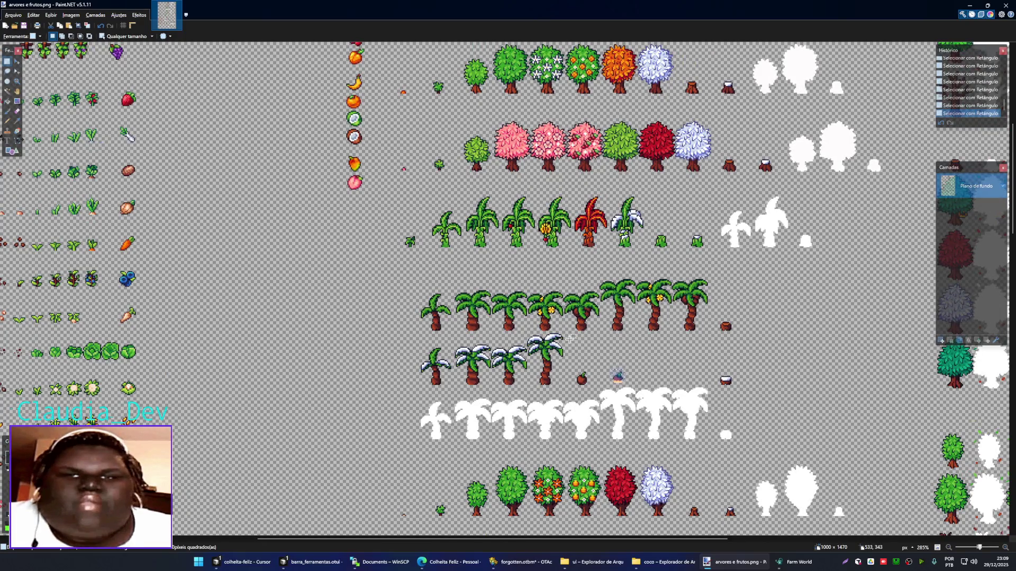
pyautogui.scroll(-2, 473, 342)
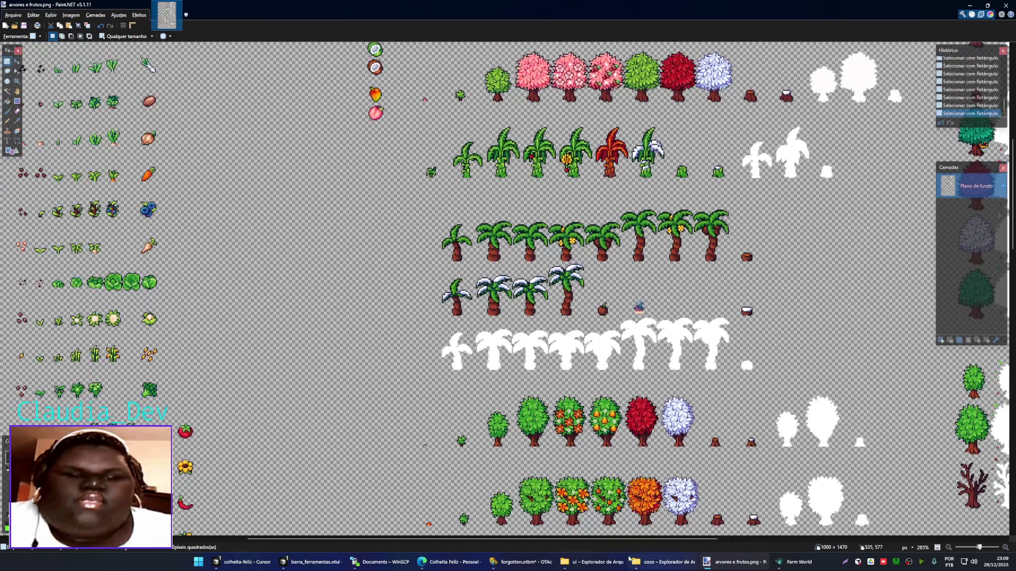
# - Switch to File Explorer and go up to the colheita crop folders
pyautogui.click(664, 562)
pyautogui.click(333, 184)
pyautogui.hotkey('alt', 'Up')
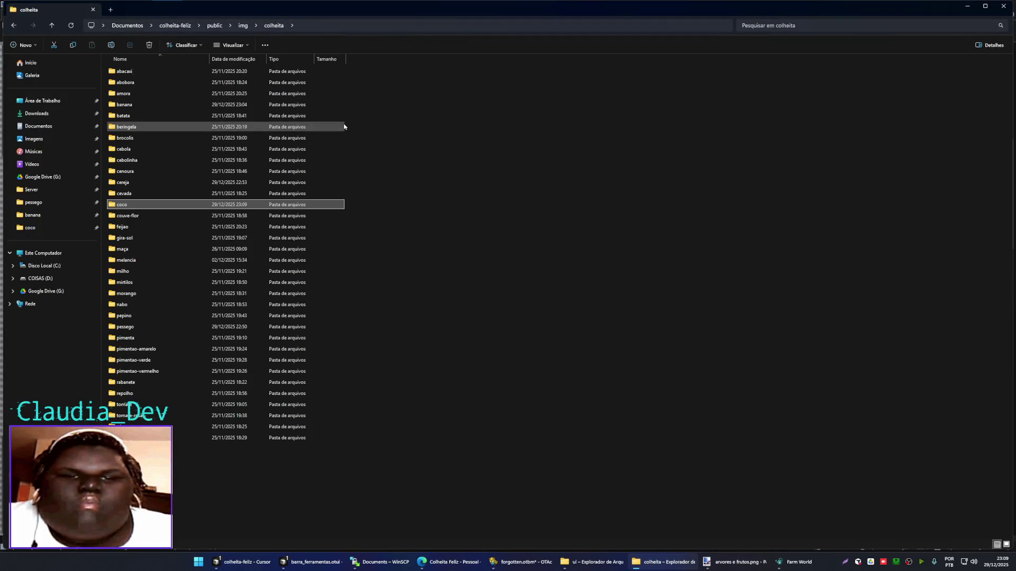
# - Duplicate the coco folder in colheita to create the new manga crop folder
pyautogui.press('Down')
pyautogui.click(177, 205)
pyautogui.hotkey('ctrl', 'c')
pyautogui.hotkey('ctrl', 'v')
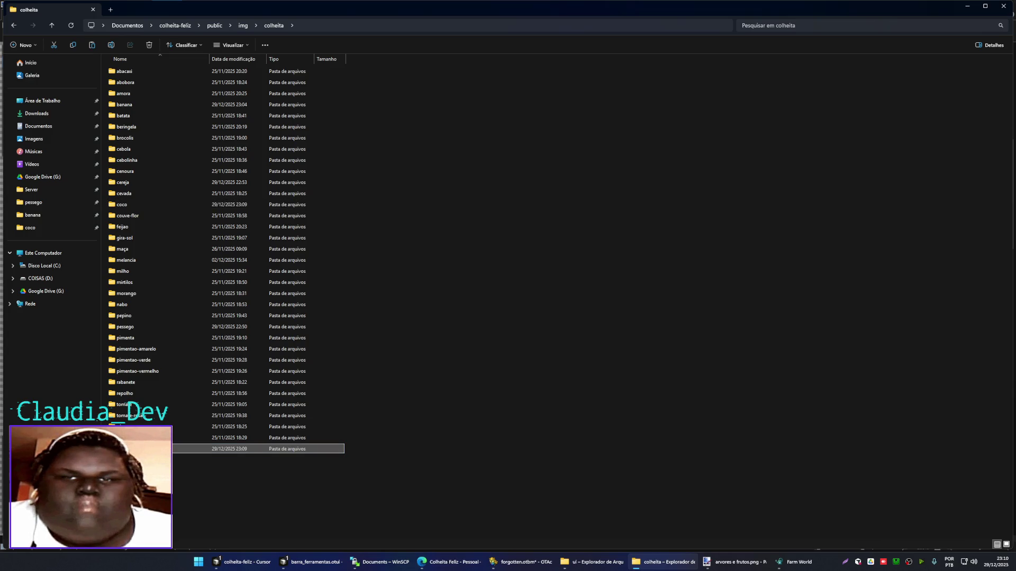
# - Open the manga folder and drag all seven of its images into Paint.NET
pyautogui.press('Return')
pyautogui.hotkey('ctrl', 'a')
pyautogui.moveTo(170, 79)
pyautogui.mouseDown()
pyautogui.moveTo(517, 499)
pyautogui.moveTo(490, 281)
pyautogui.mouseUp()
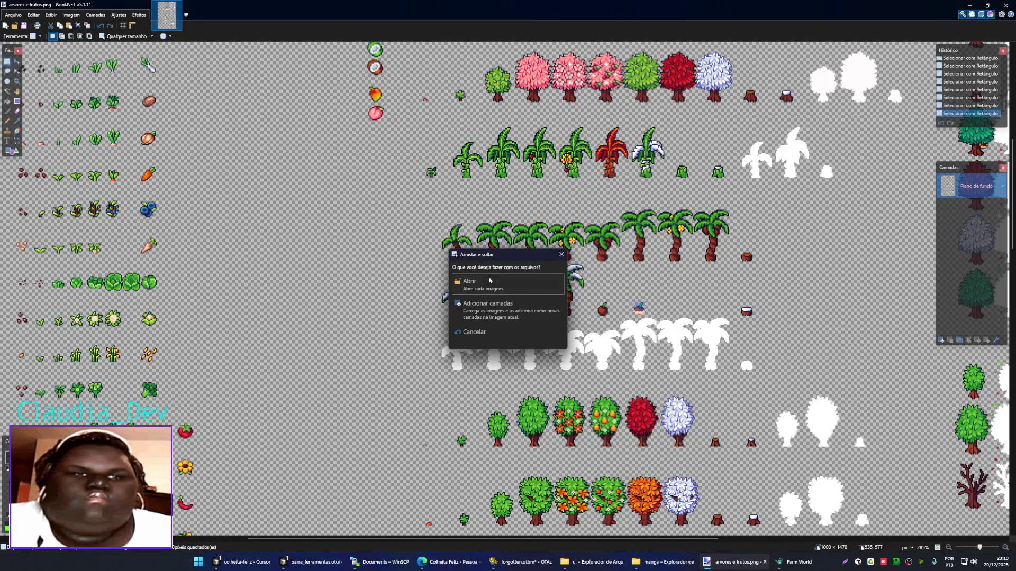
# - Choose Abrir to open the seven manga images, then return to the arvores e frutos.png tab
pyautogui.click(490, 281)
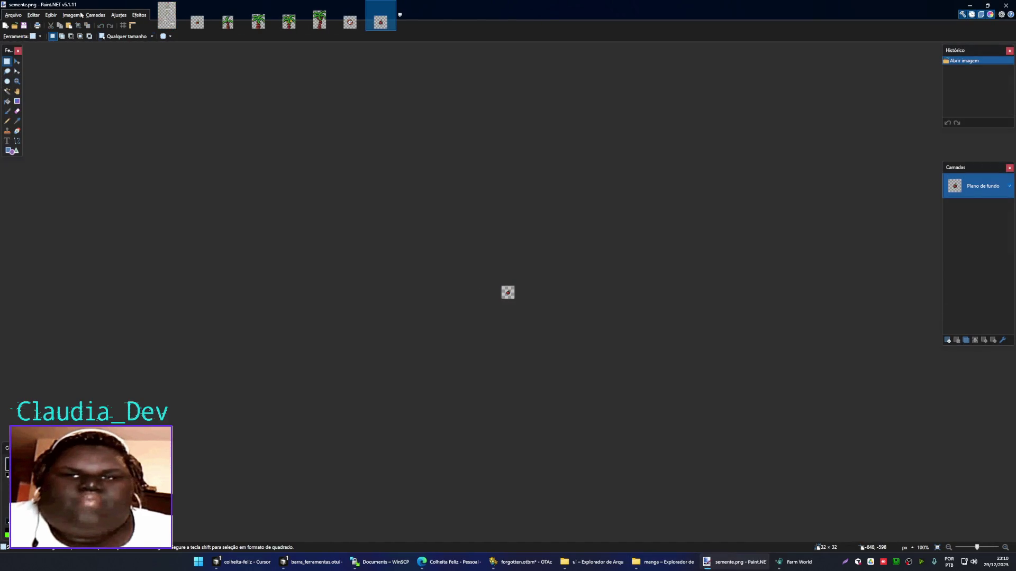
pyautogui.click(173, 24)
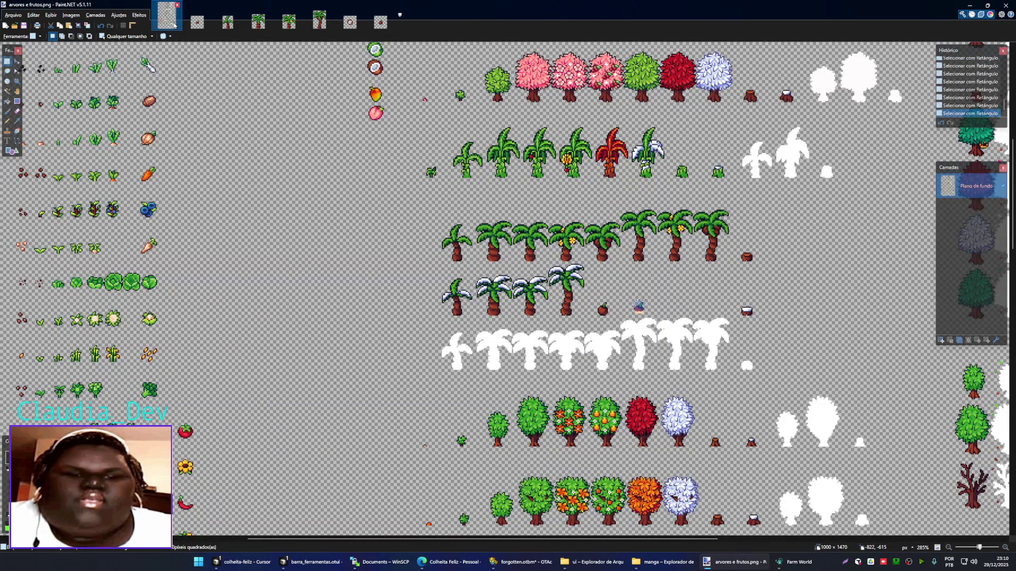